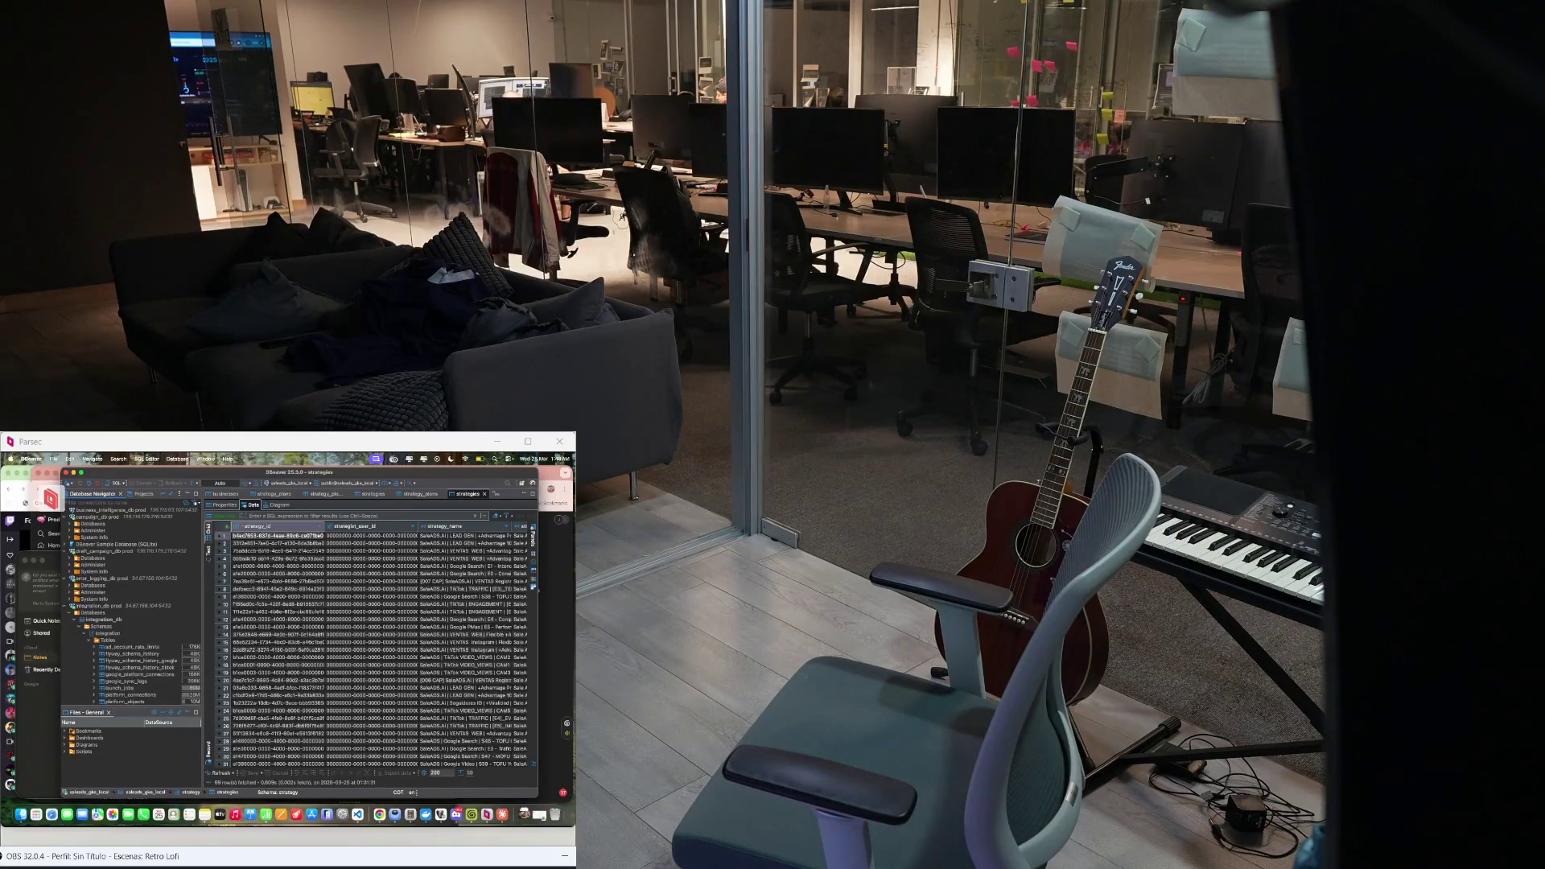
Bring Apple Notes to the front over the DBeaver strategies table
key("super+Tab")
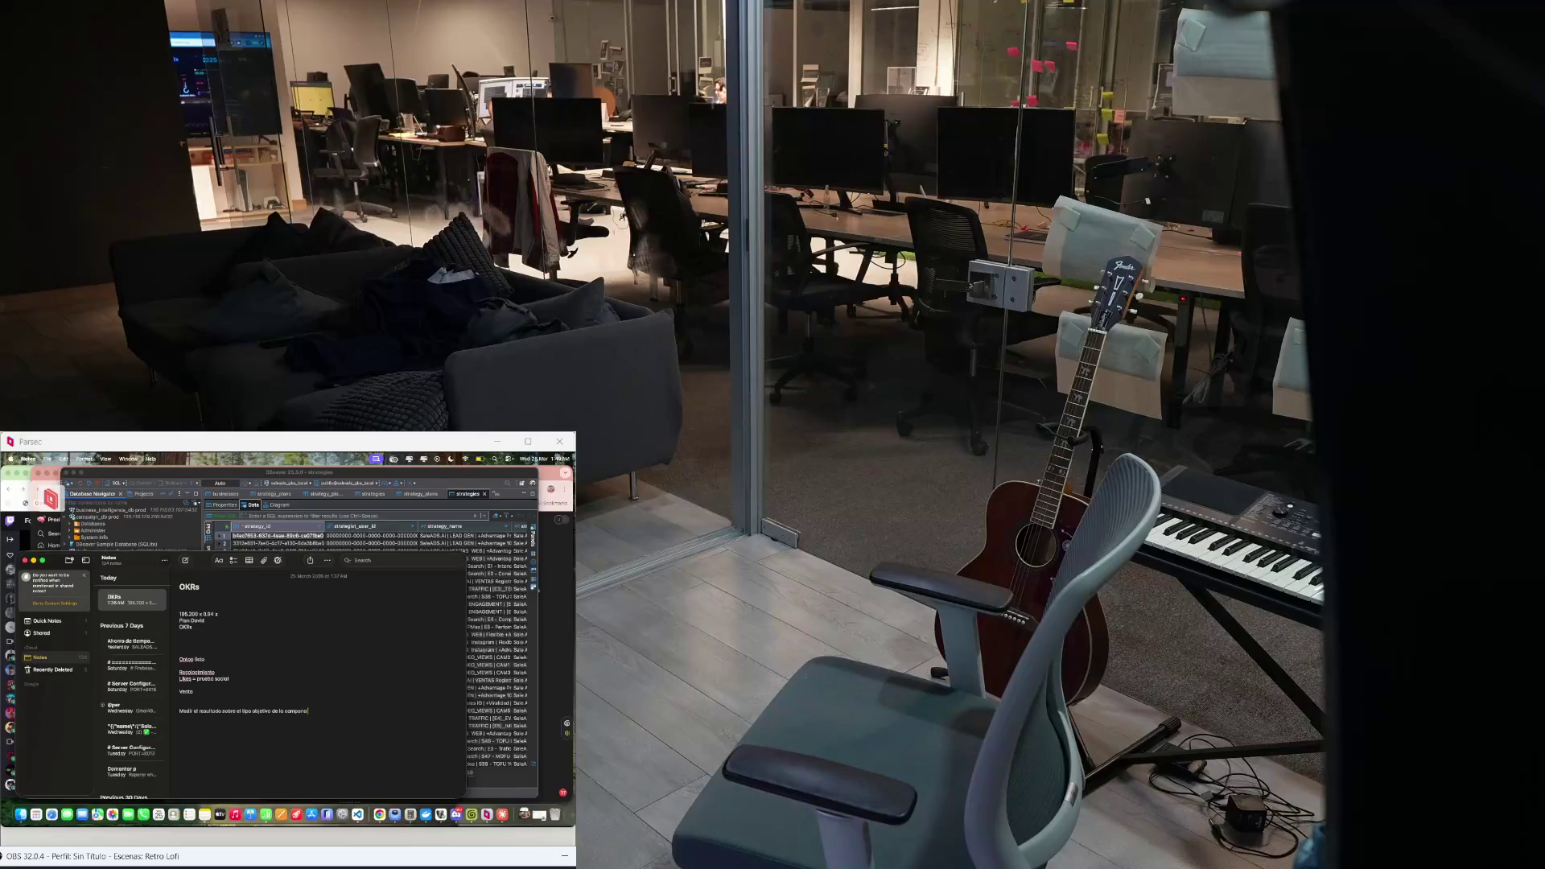
Start new list lines below the campaign-result line in the OKRs note
key("Return")
key("Return")
type("-")
key("Return")
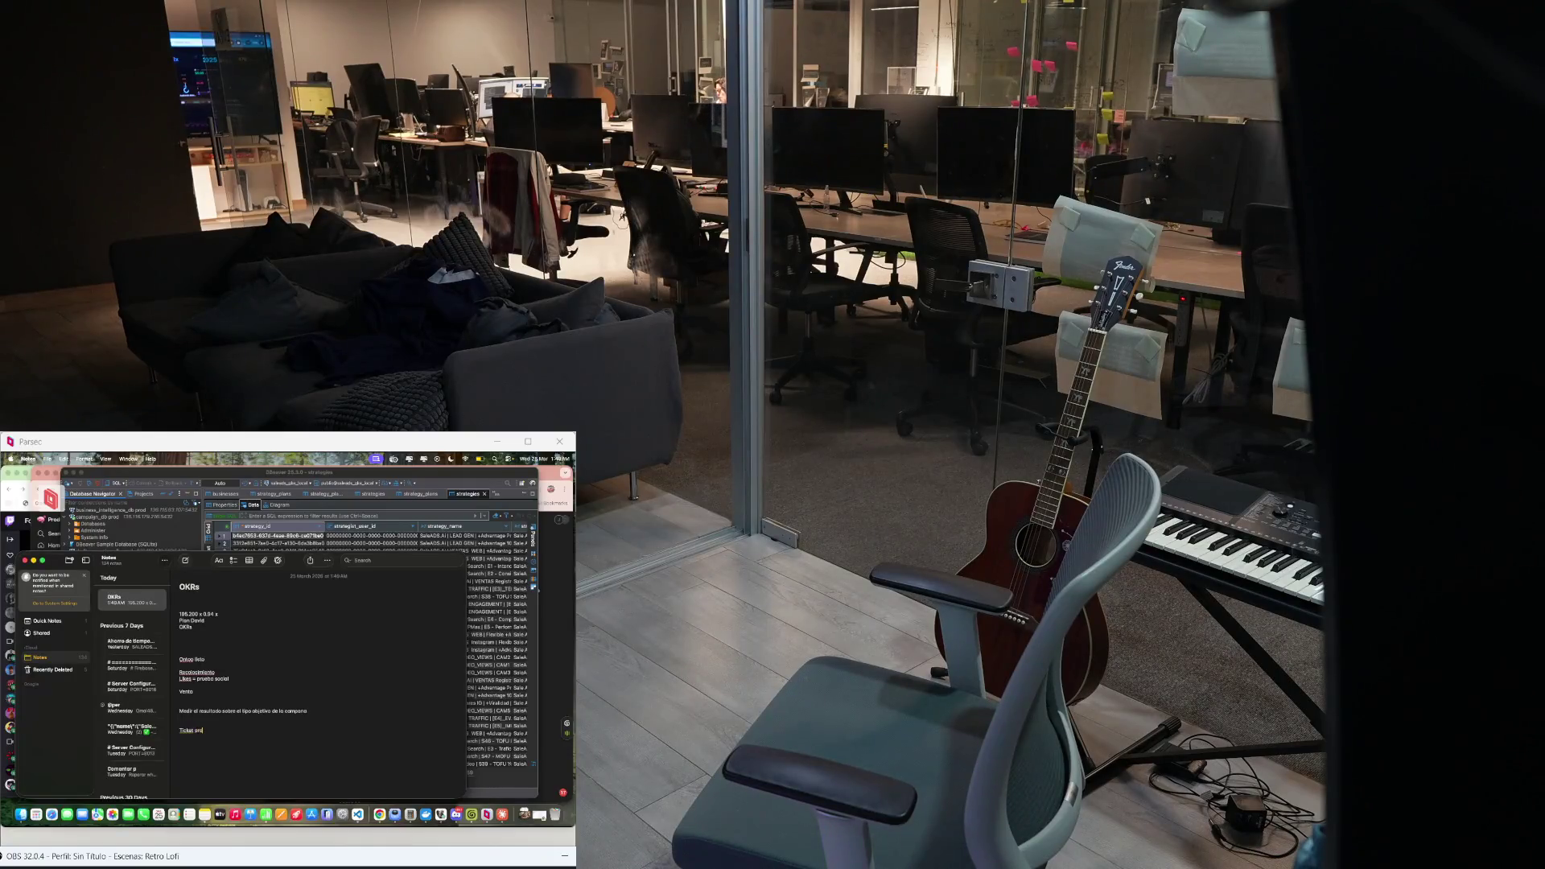
type("medio")
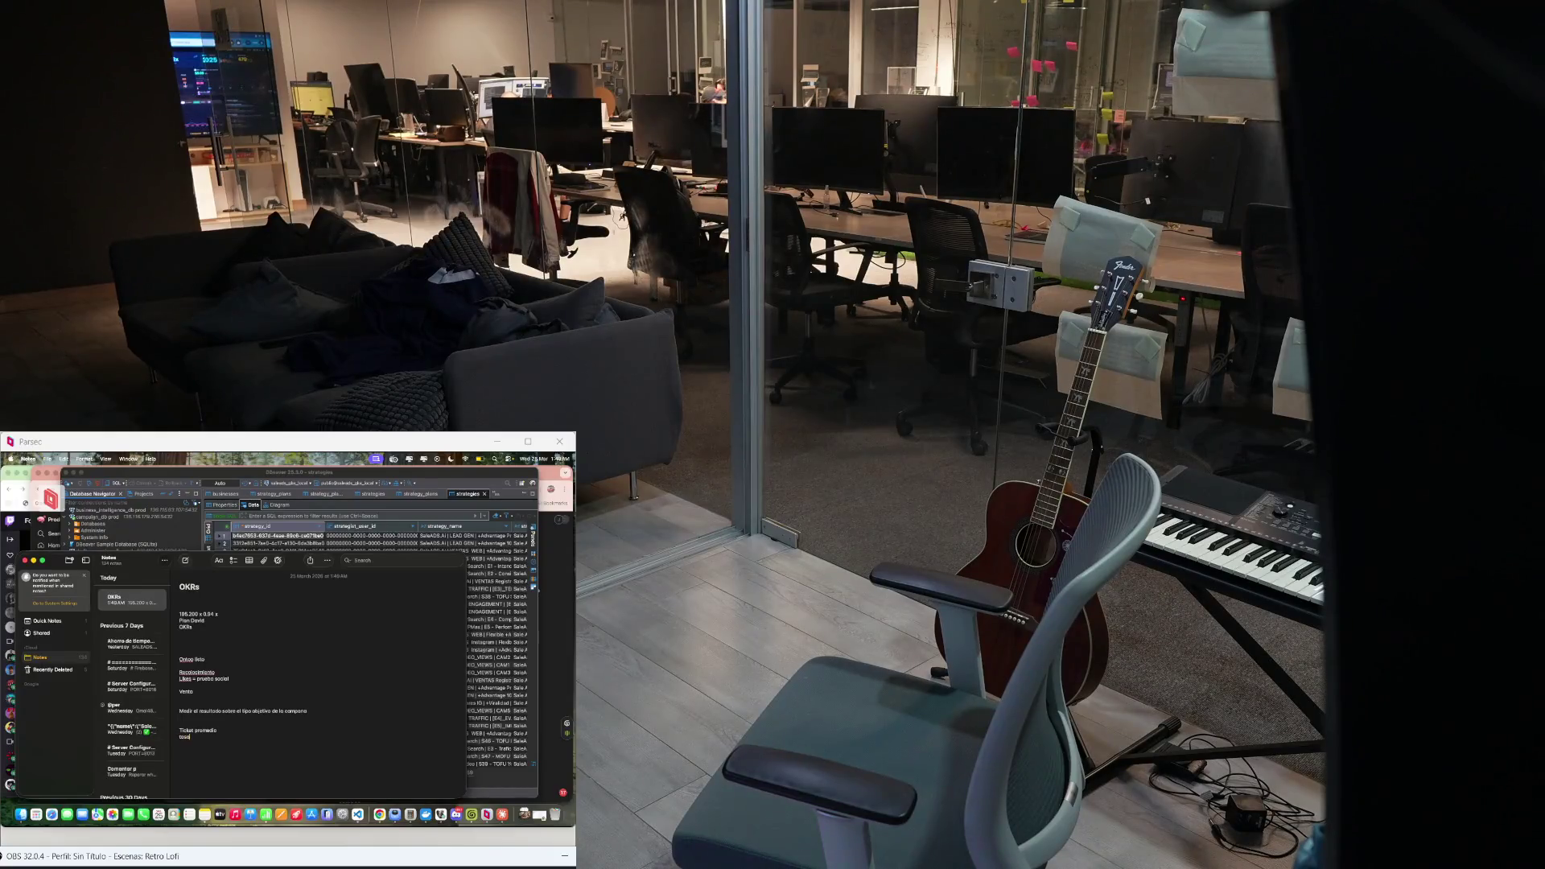
type("Tasa de conversion")
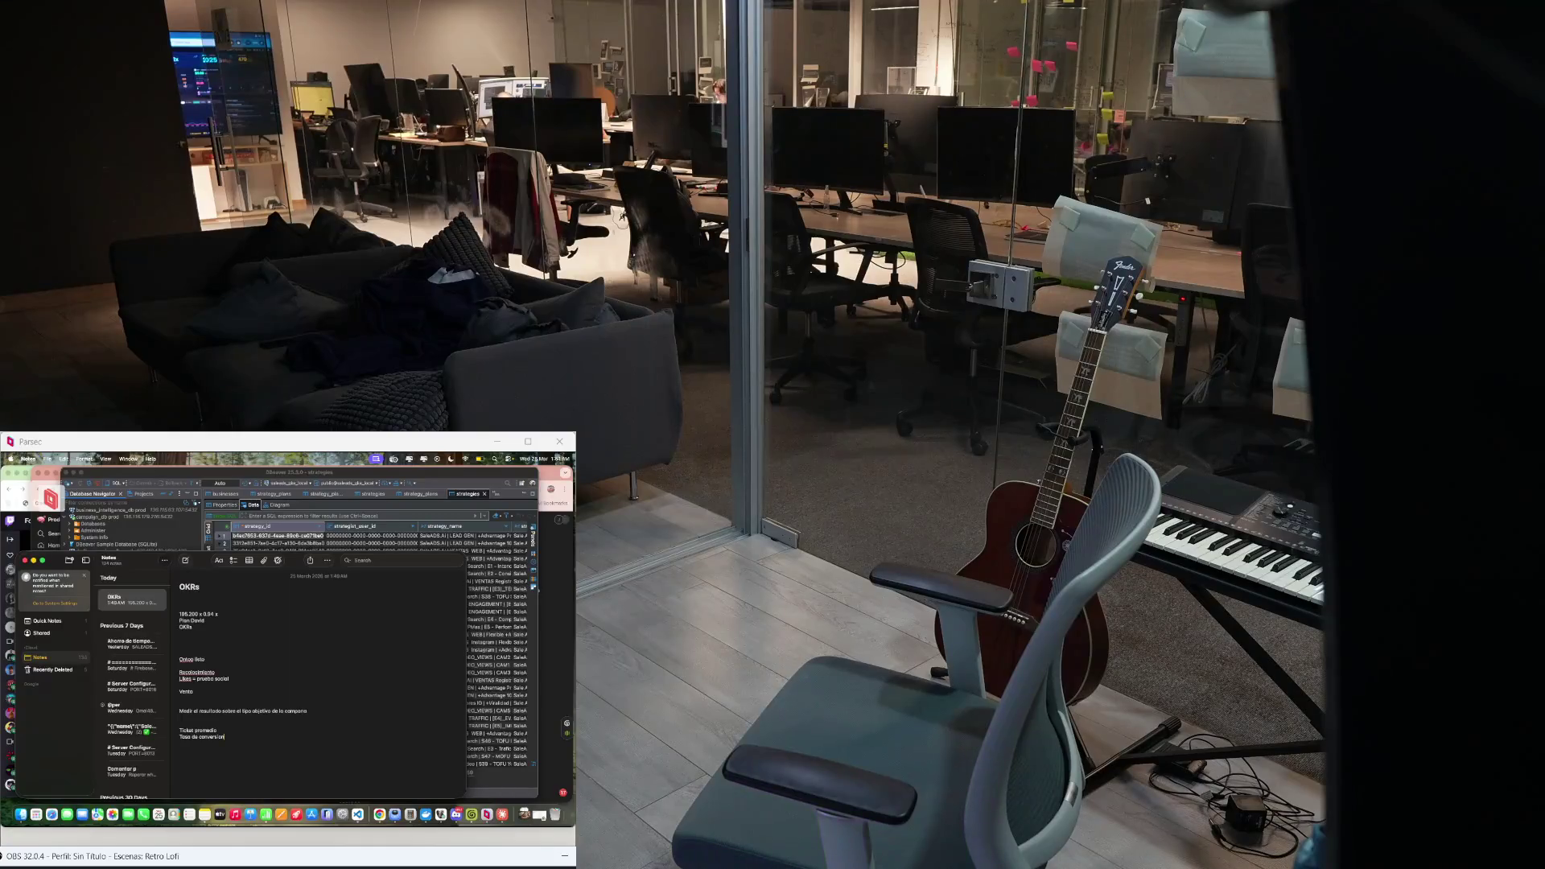
Switch through DBeaver to the Notion browser tab, briefly opening and dismissing a quick note
key("super+Tab")
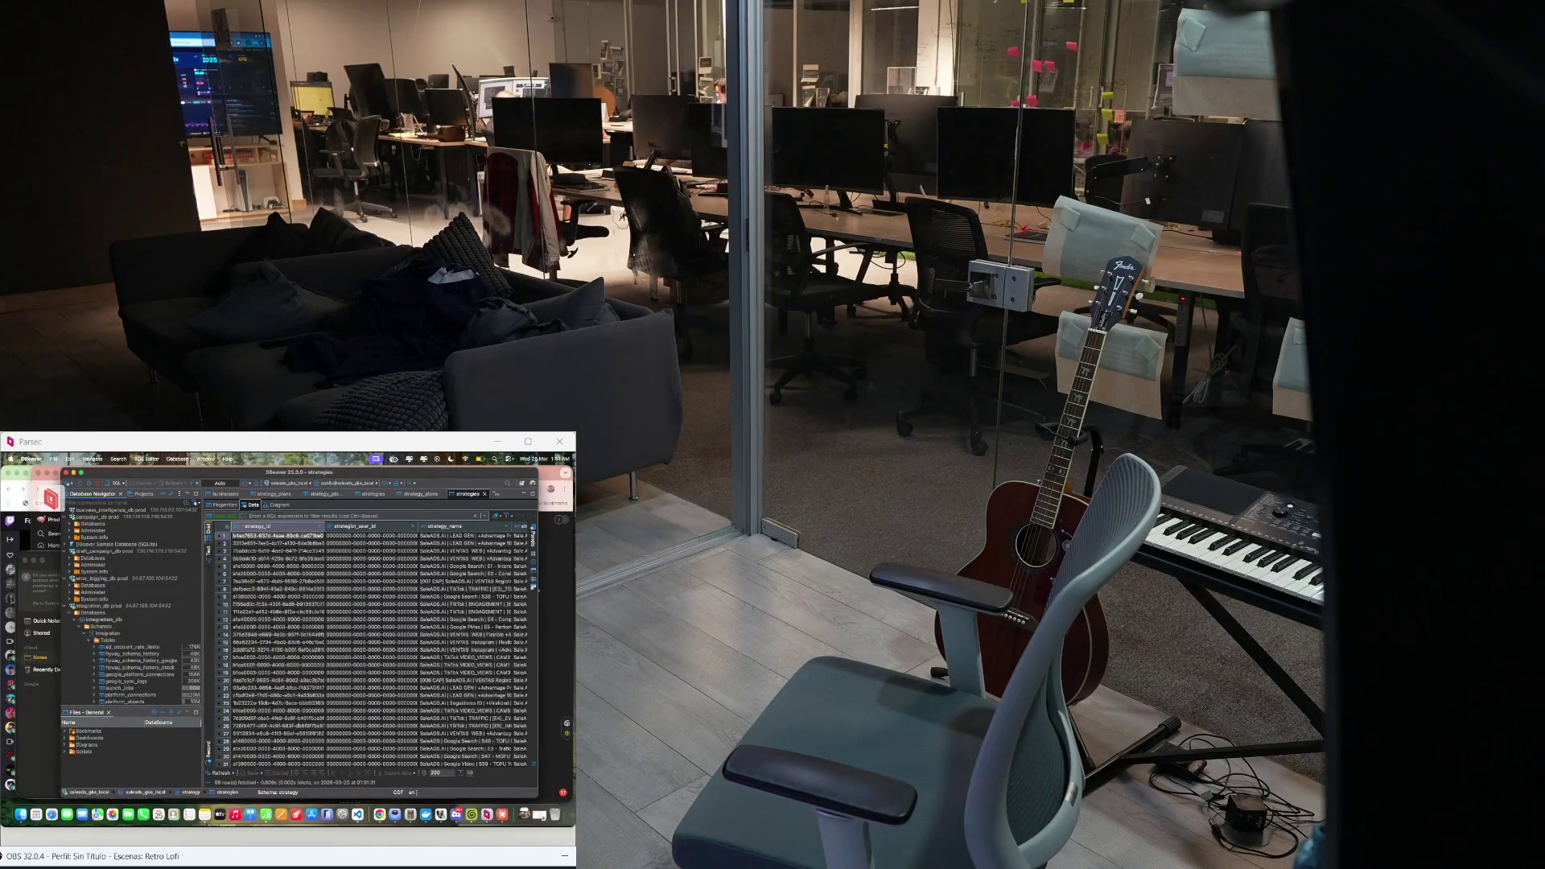
key("super+Tab")
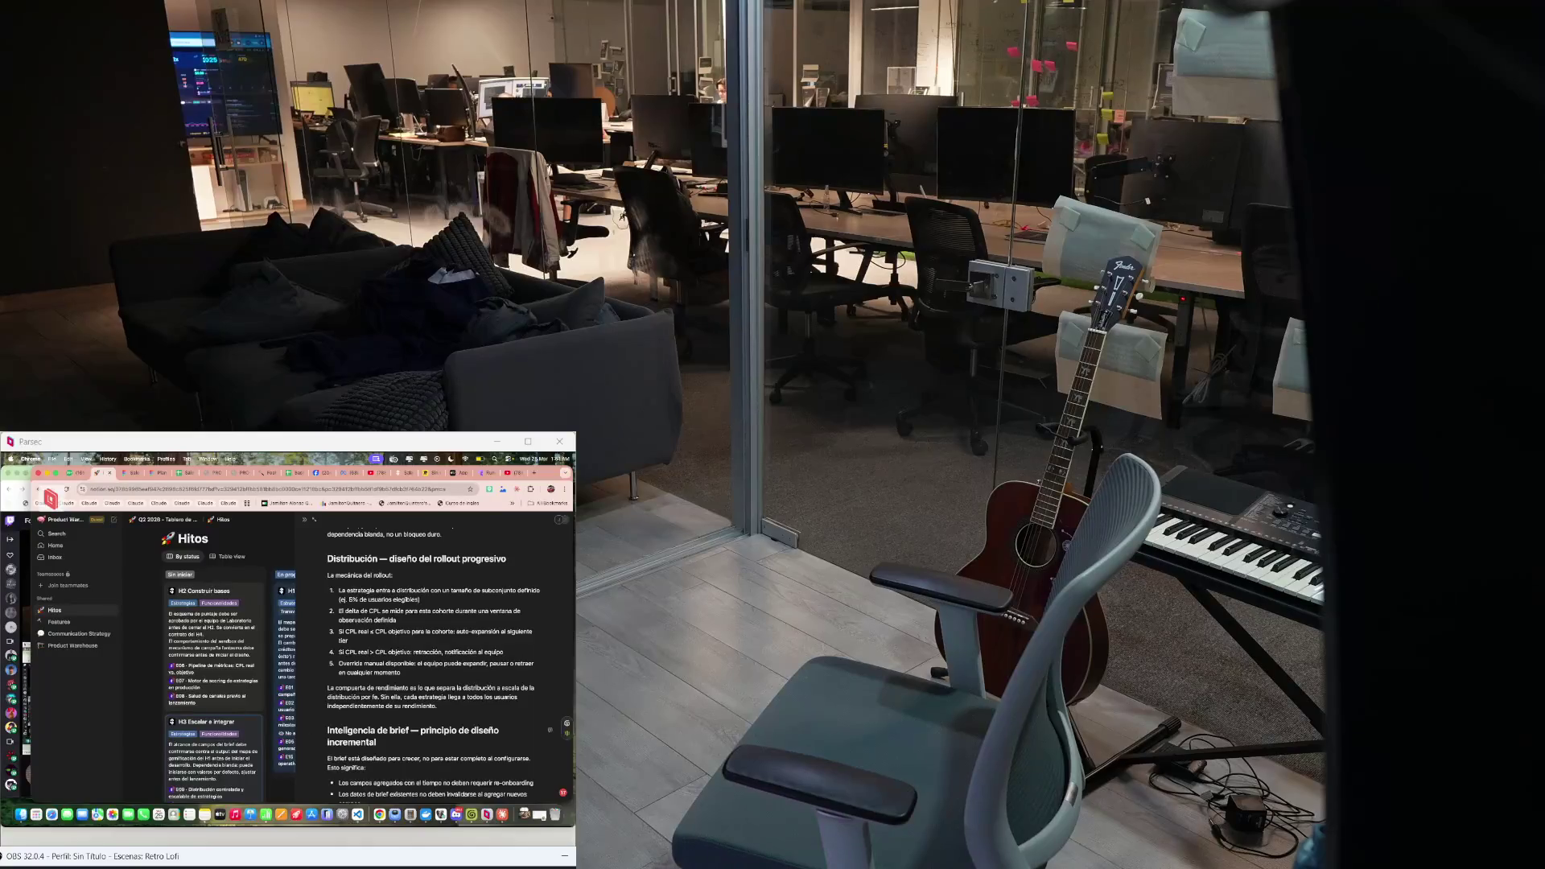
key("super+n")
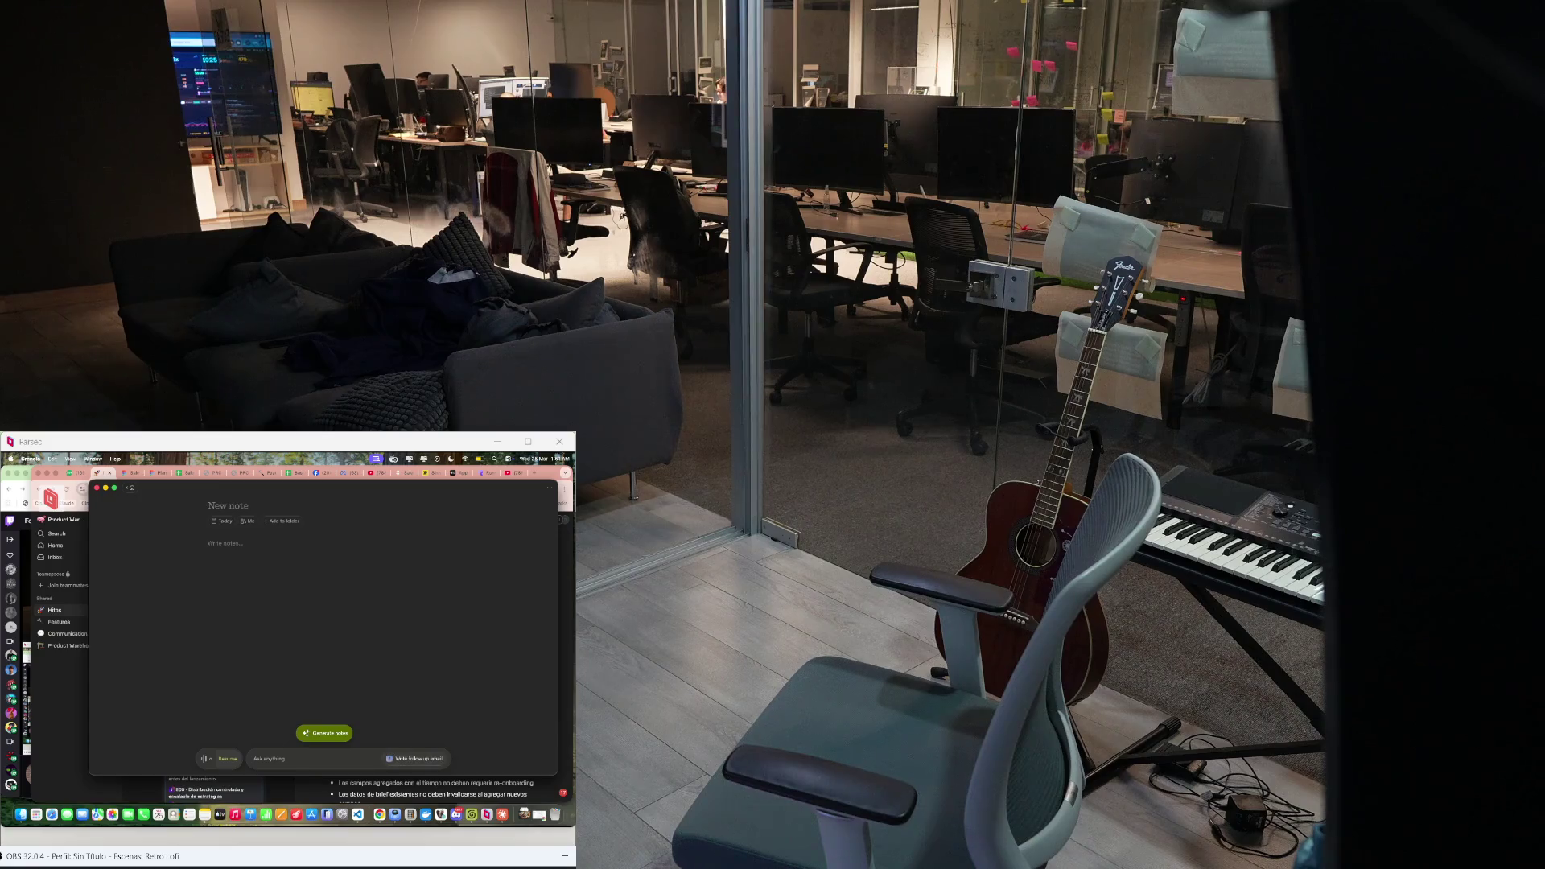
key("super+w")
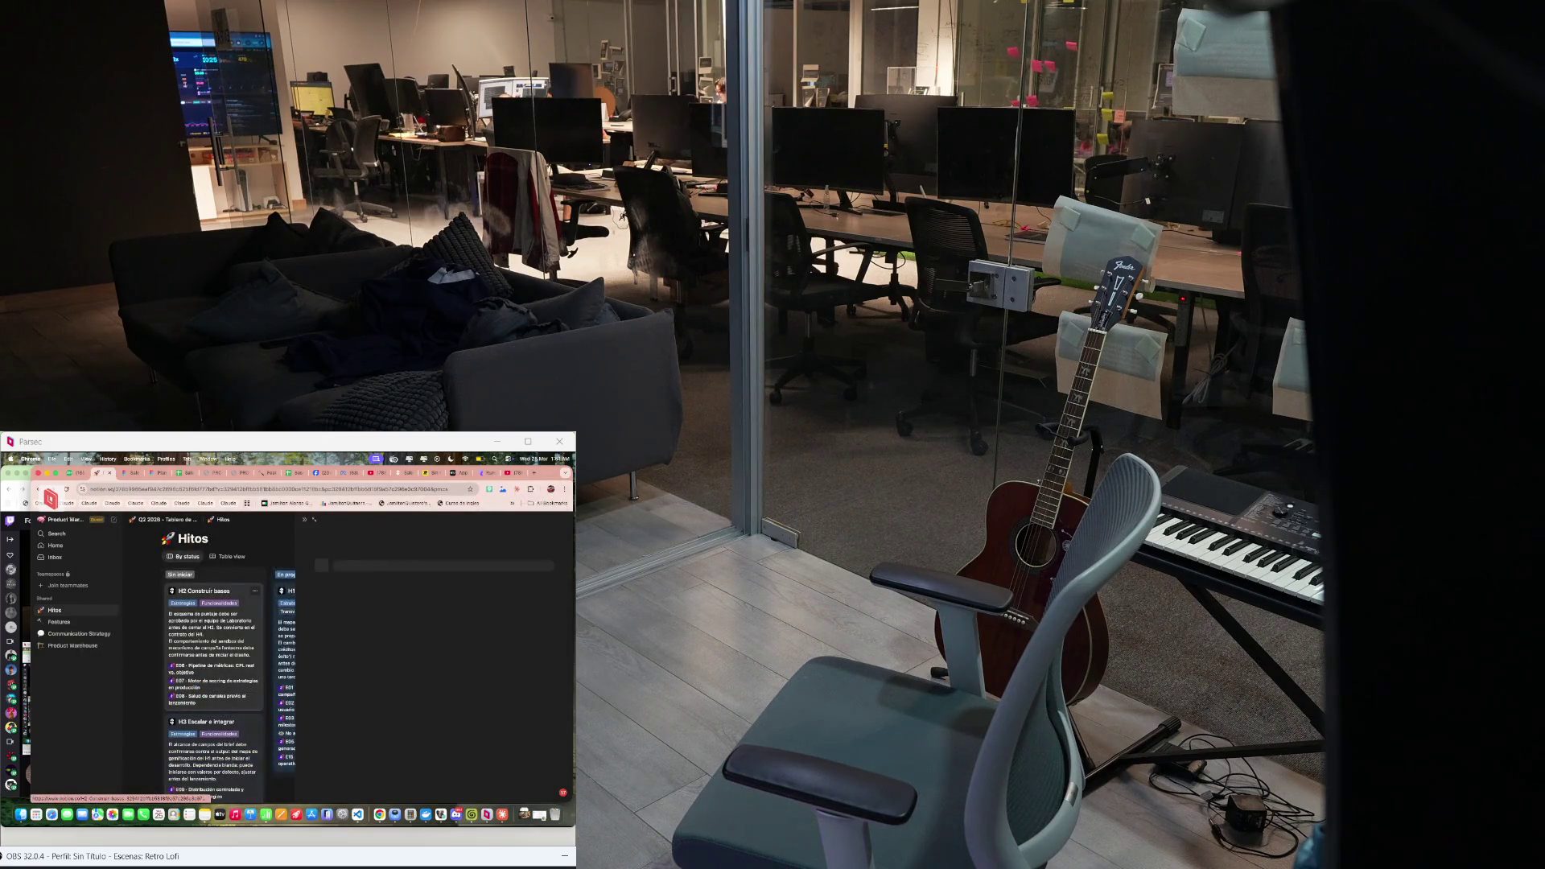
mouse_move(465, 604)
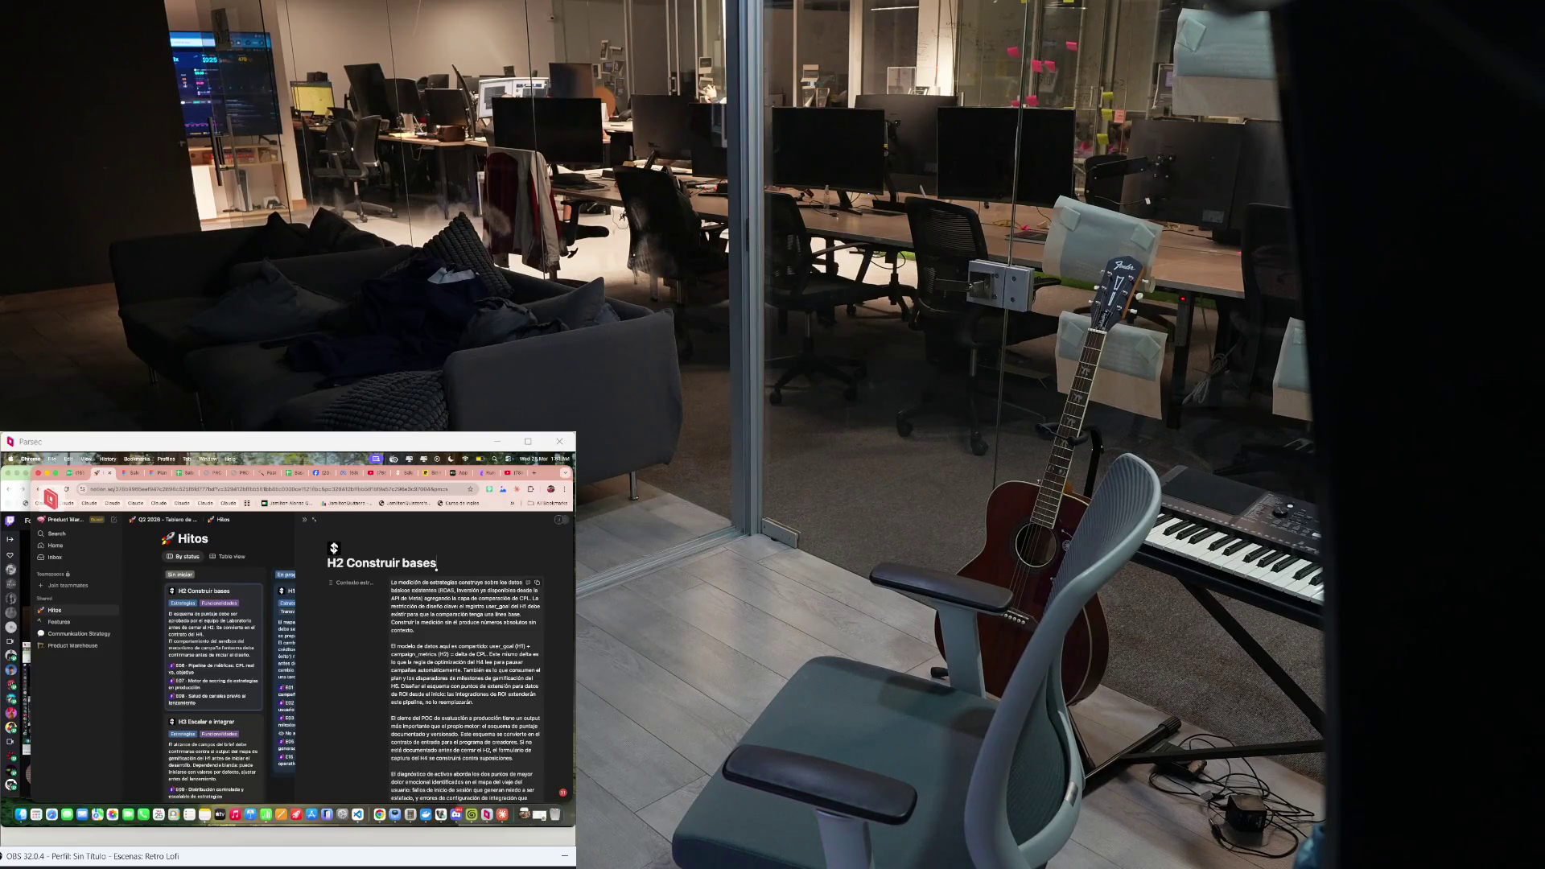
scroll(435, 568, "down", 1)
scroll(436, 568, "down", 1)
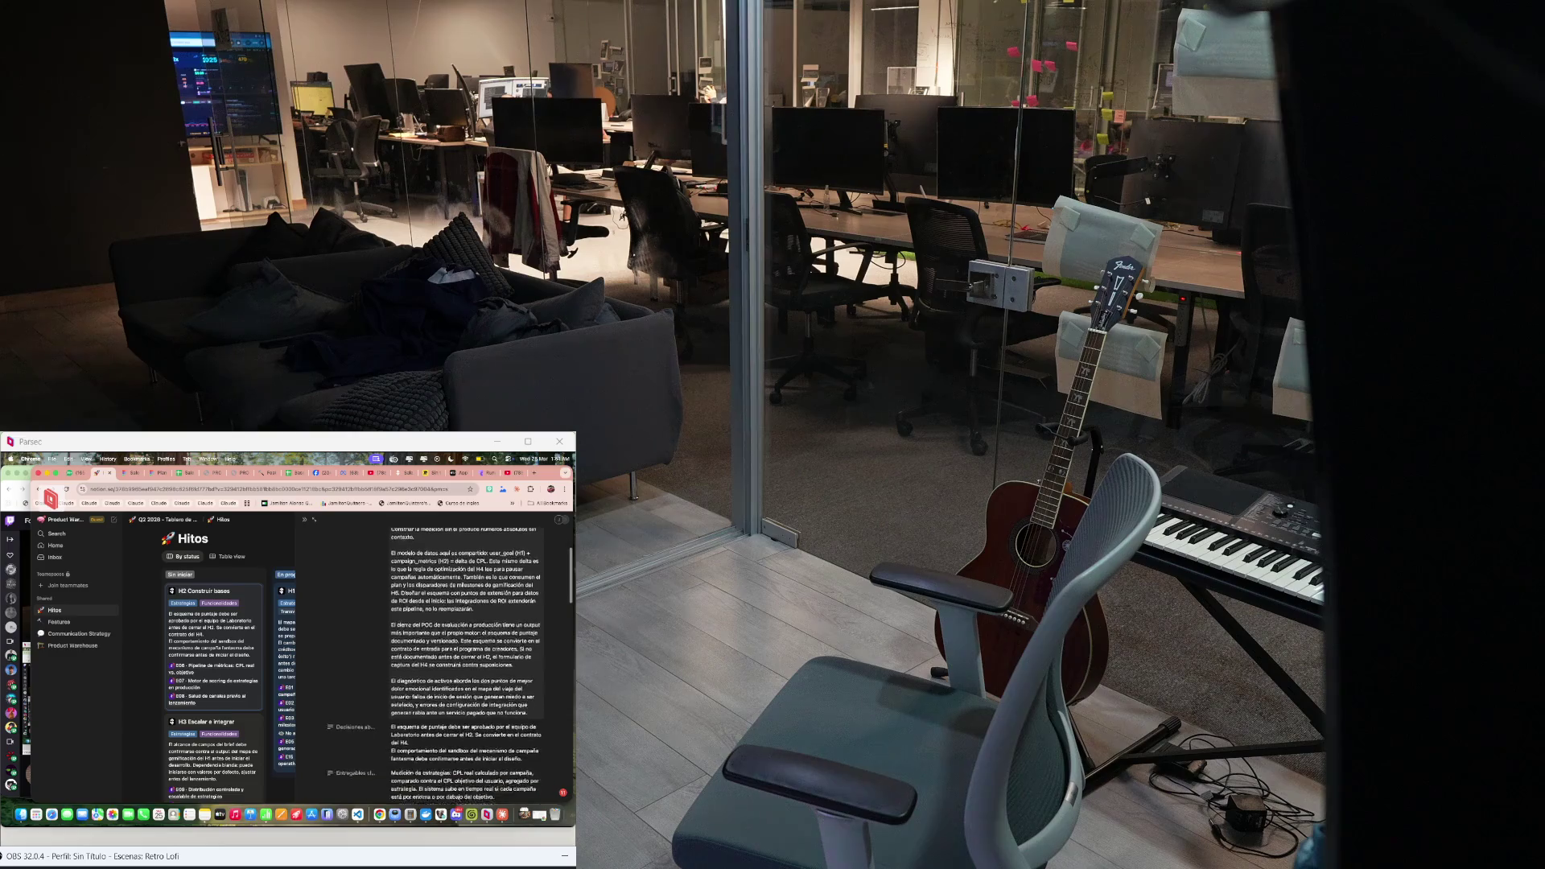
scroll(435, 569, "down", 1)
scroll(436, 569, "down", 1)
scroll(436, 628, "down", 3)
scroll(437, 628, "down", 3)
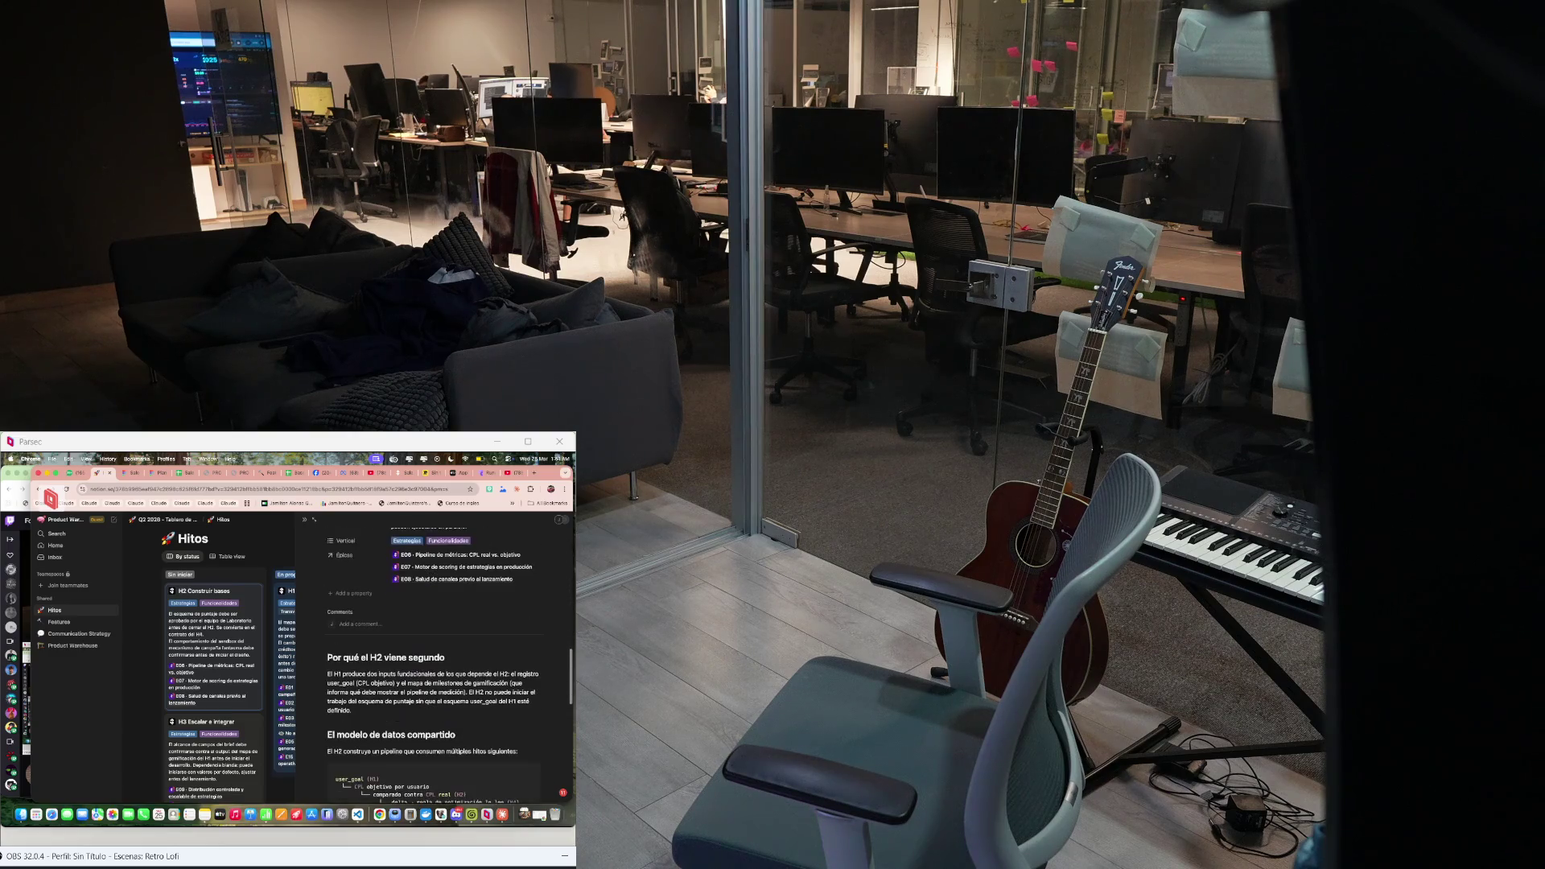
scroll(435, 653, "down", 1)
scroll(436, 653, "down", 1)
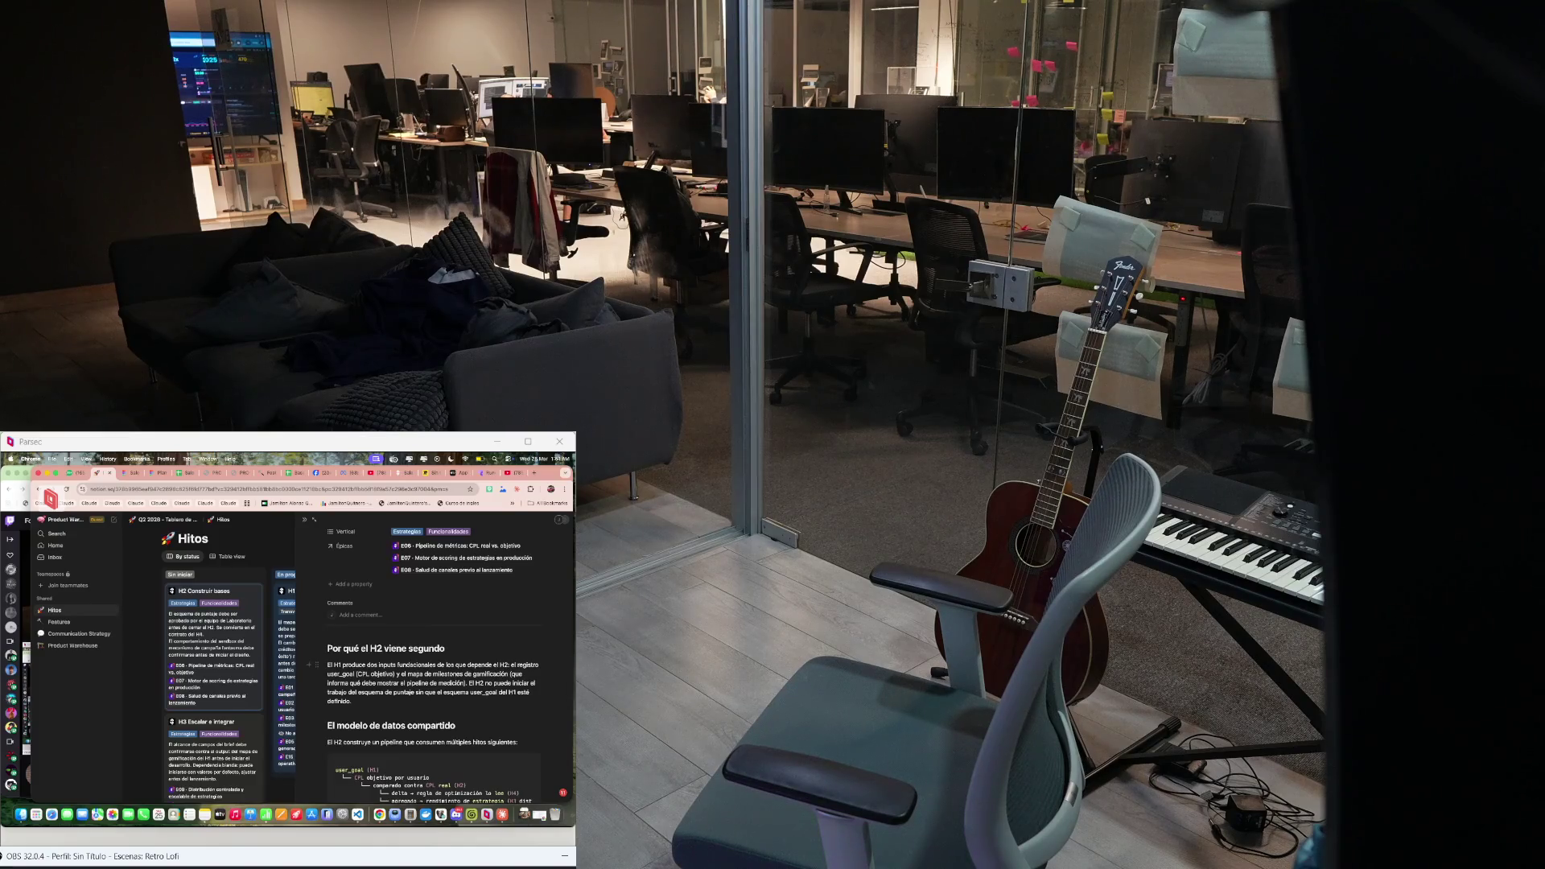
Narrow the milestone side page and switch to the Figma flowchart tab
left_click_drag(297, 628, 341, 628)
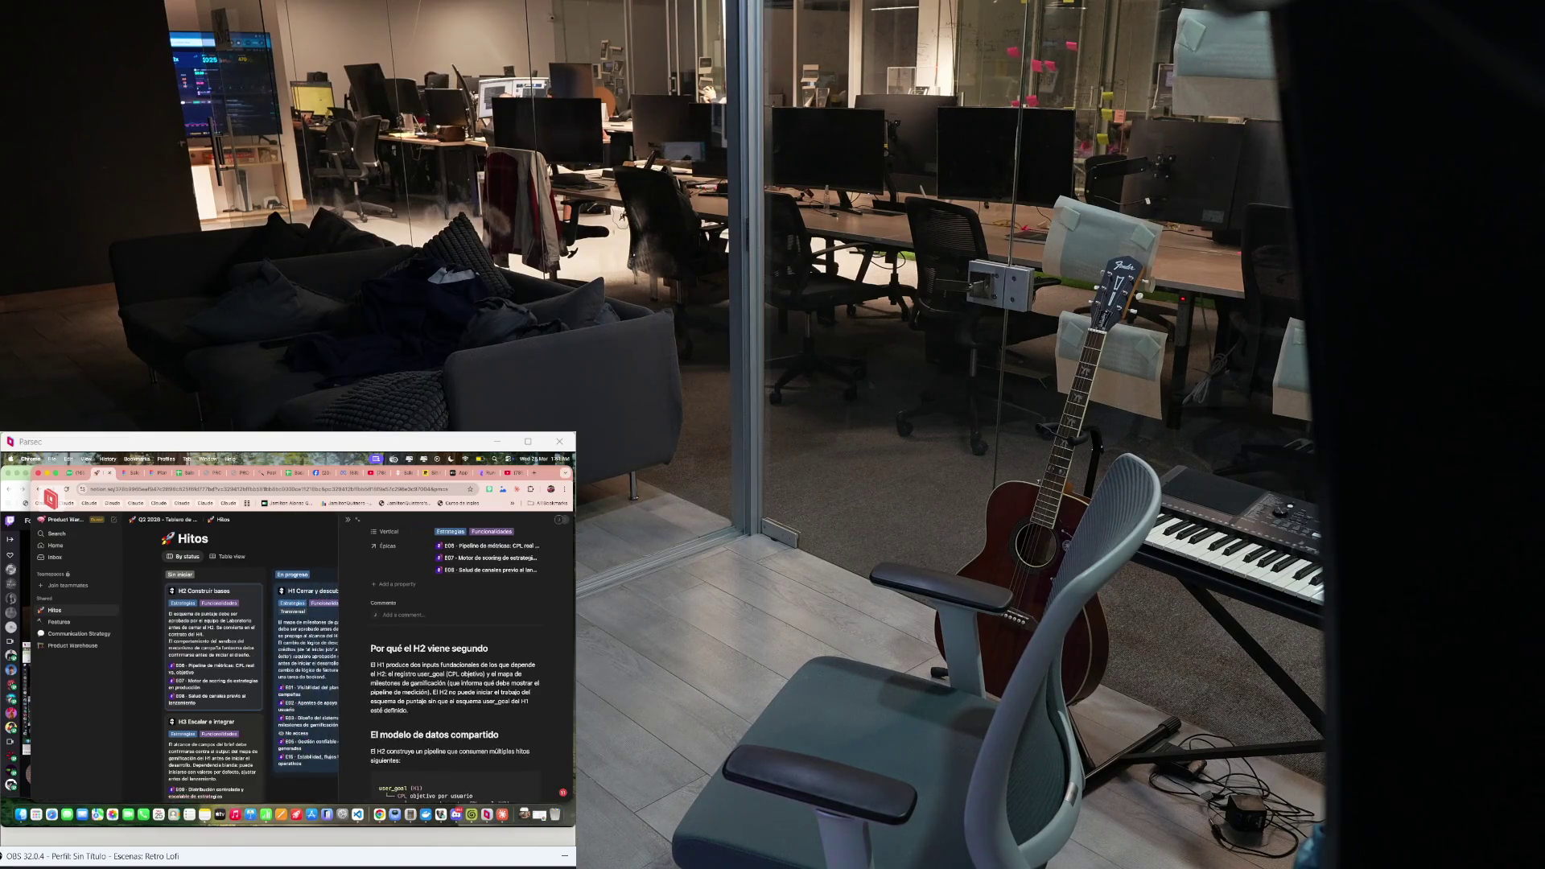
key("ctrl+Tab")
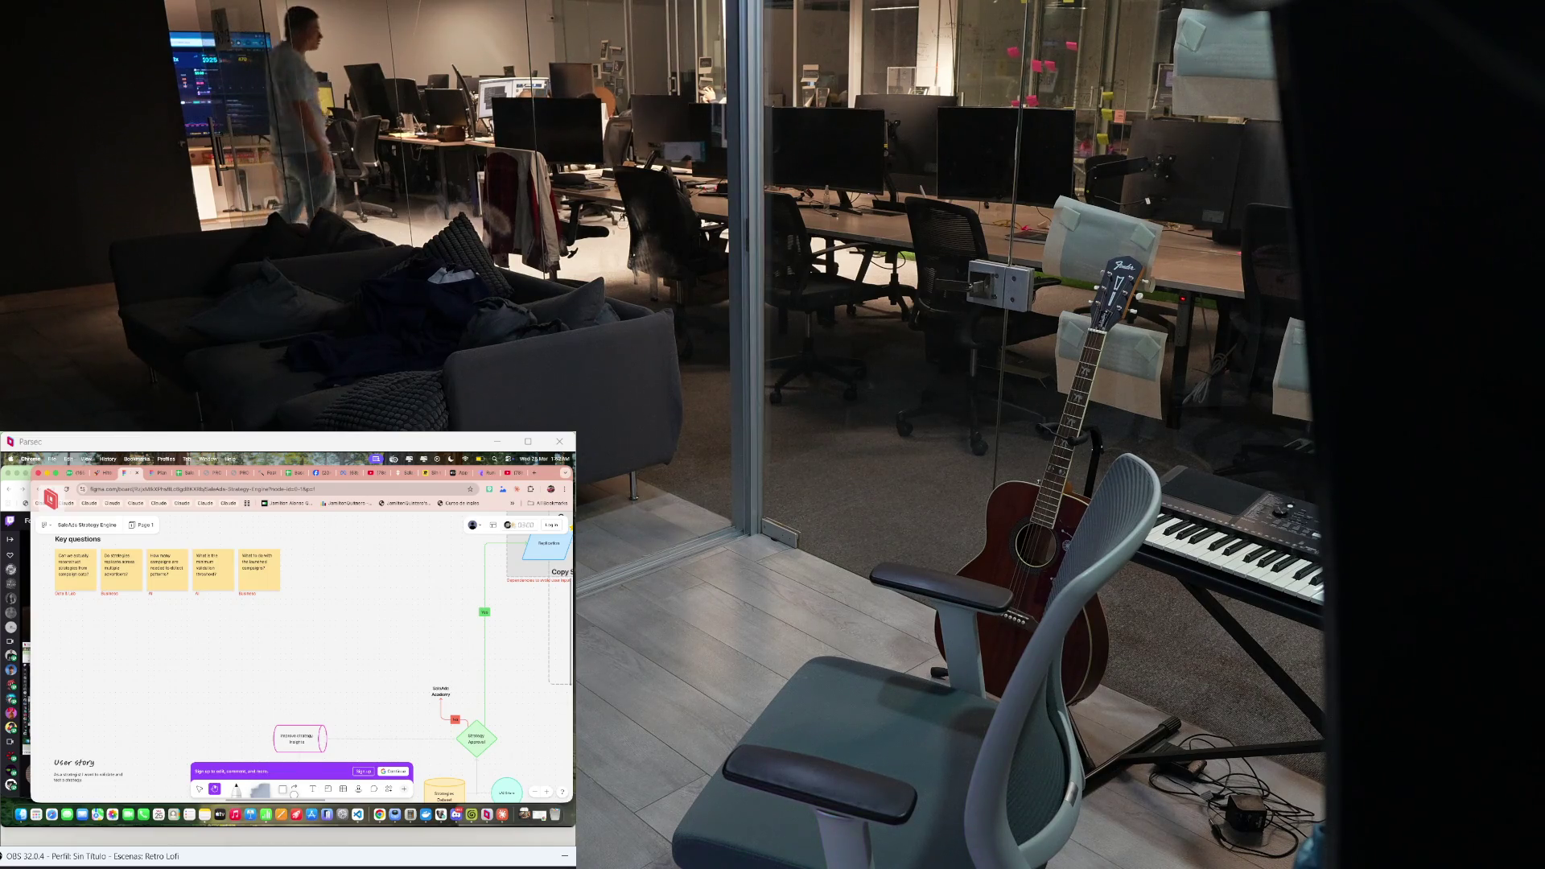
scroll(302, 652, "down", 3)
scroll(301, 652, "down", 3)
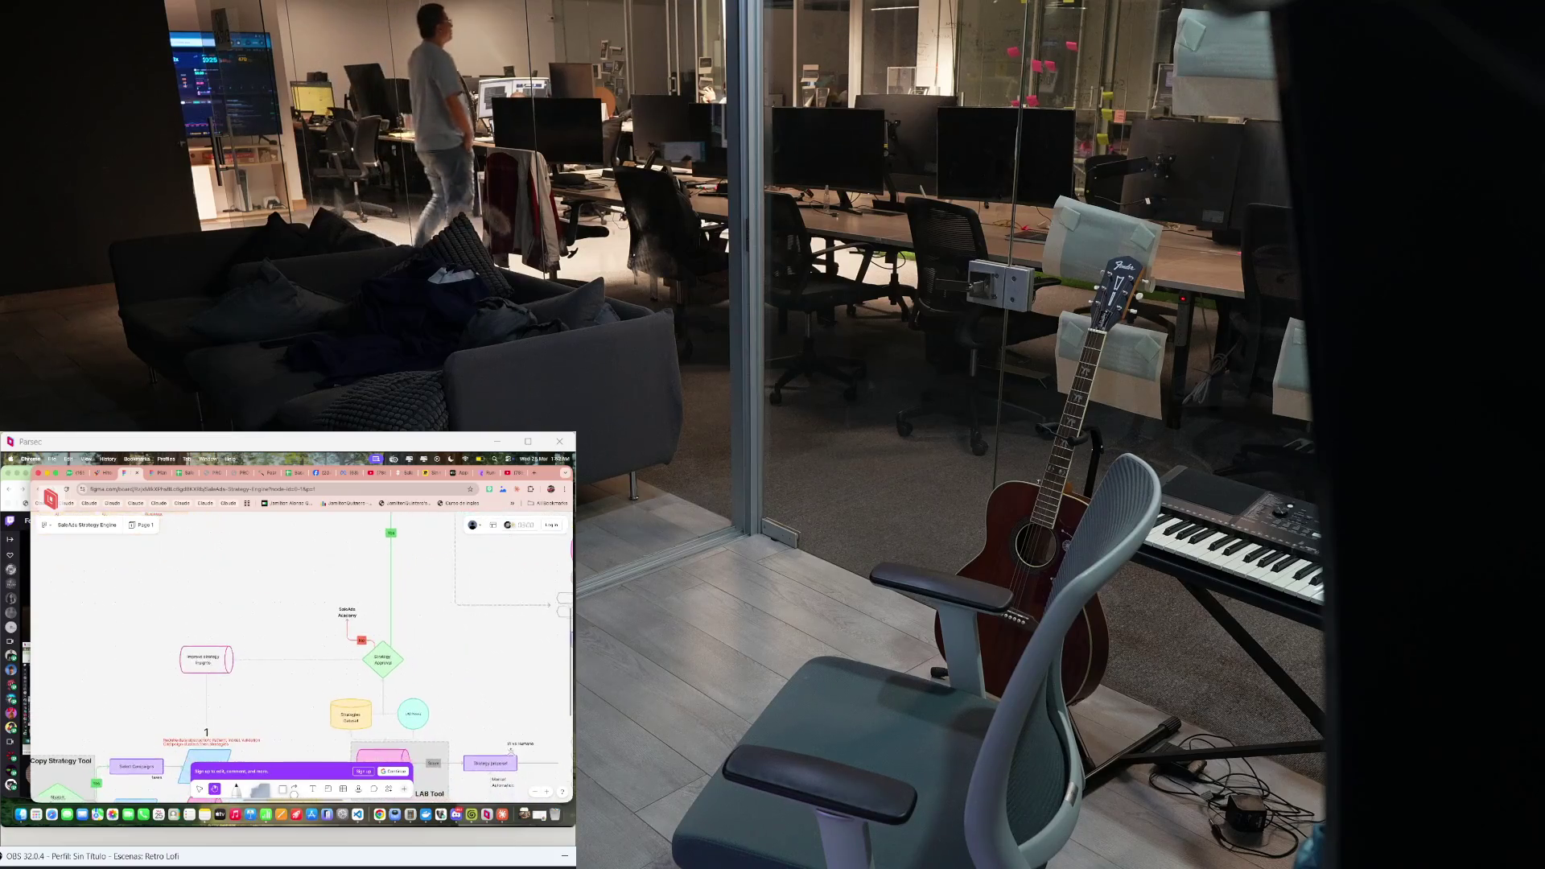
scroll(302, 652, "down", 5)
scroll(302, 652, "left", 3)
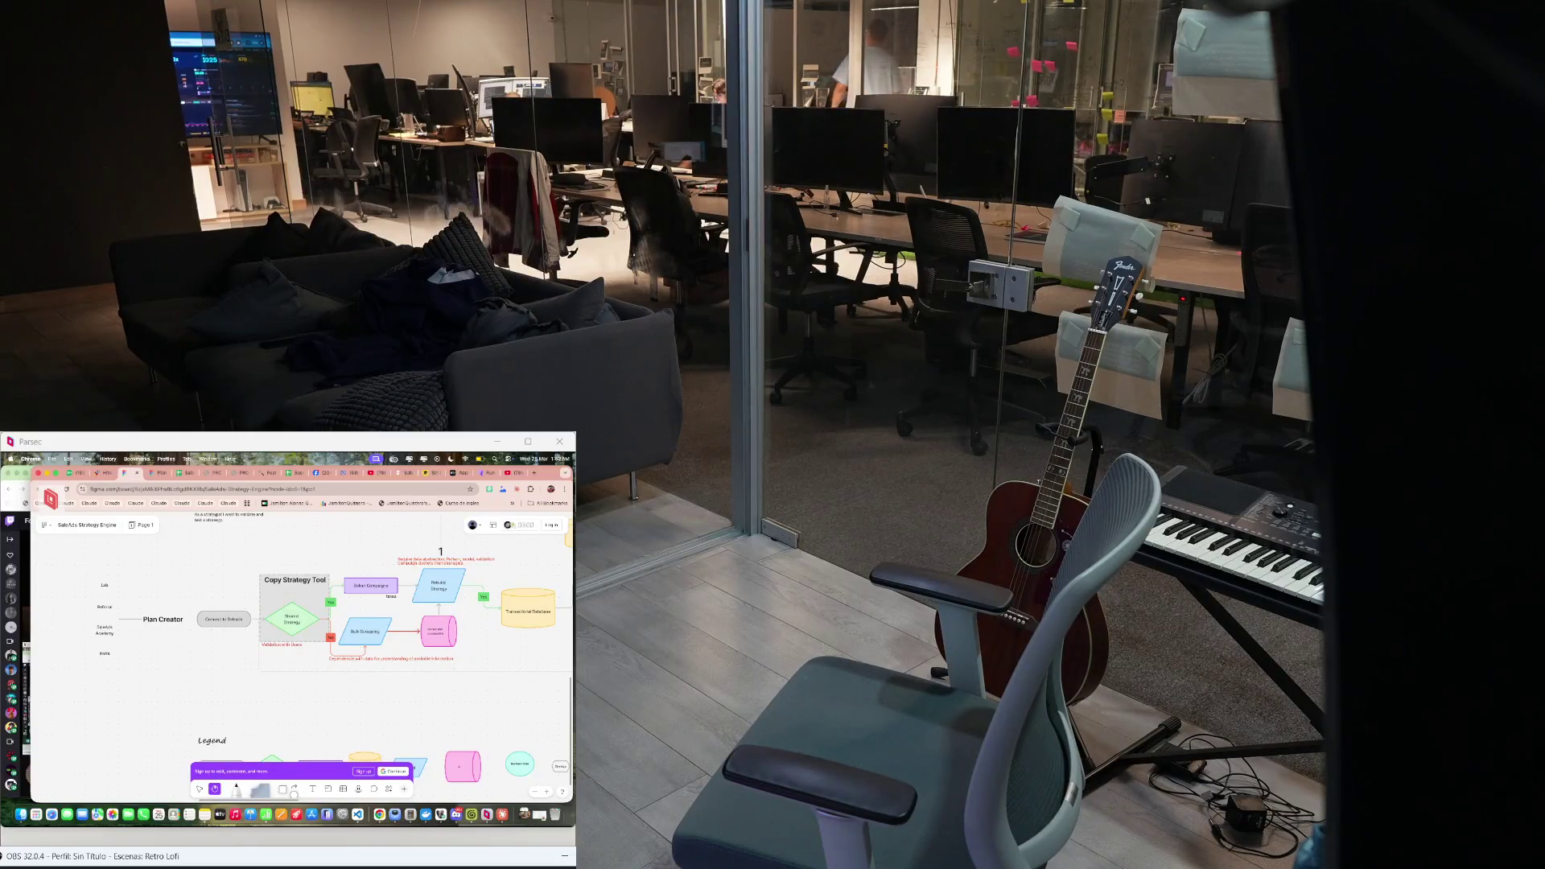
scroll(302, 651, "right", 3)
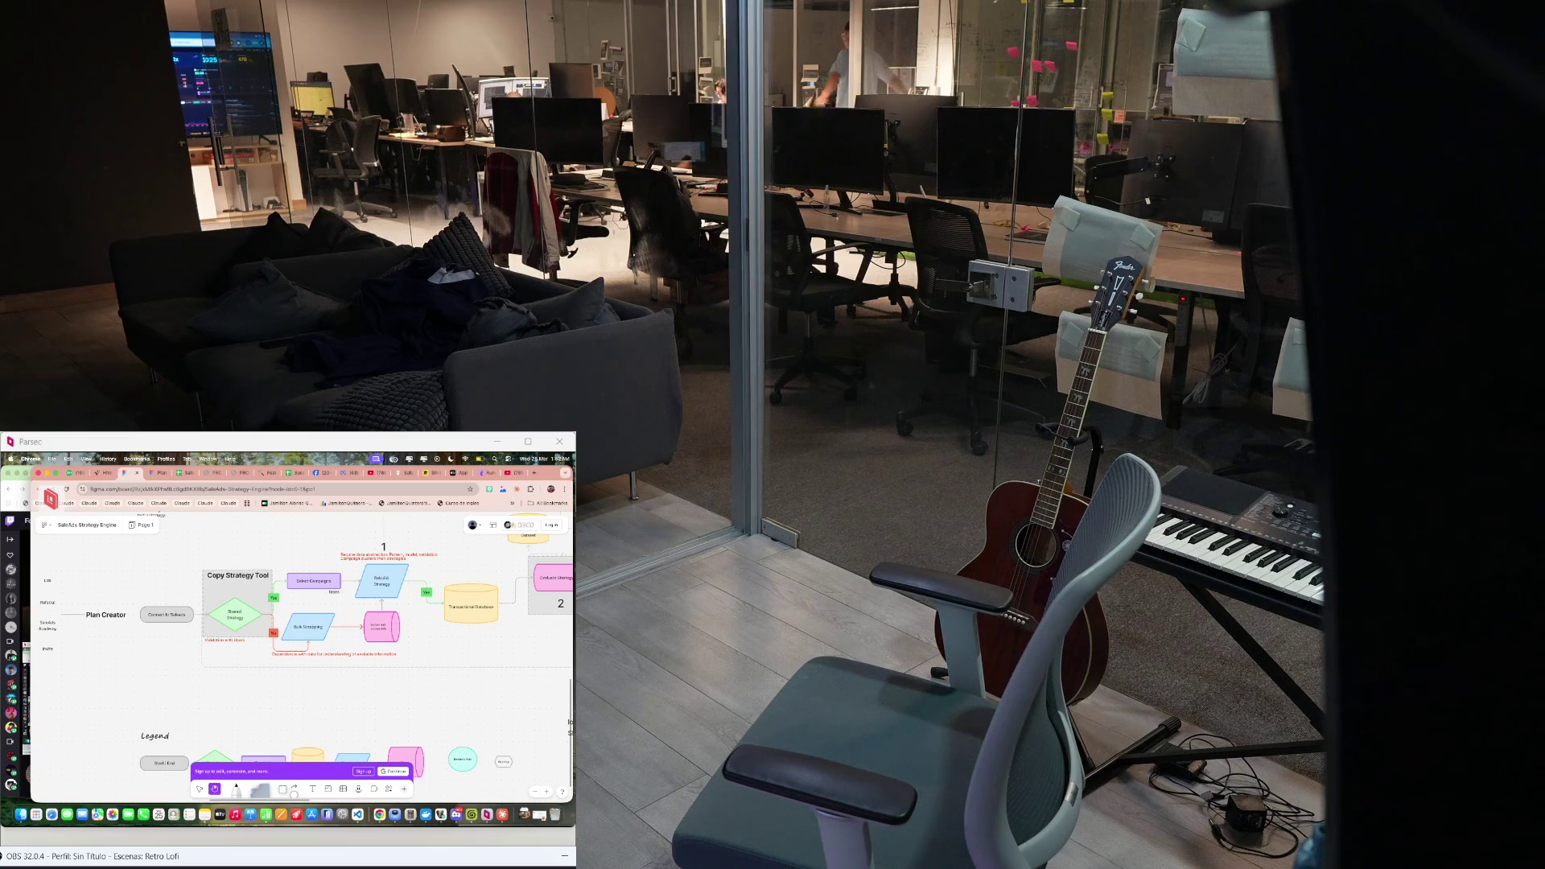
scroll(301, 652, "right", 2)
scroll(302, 652, "right", 1)
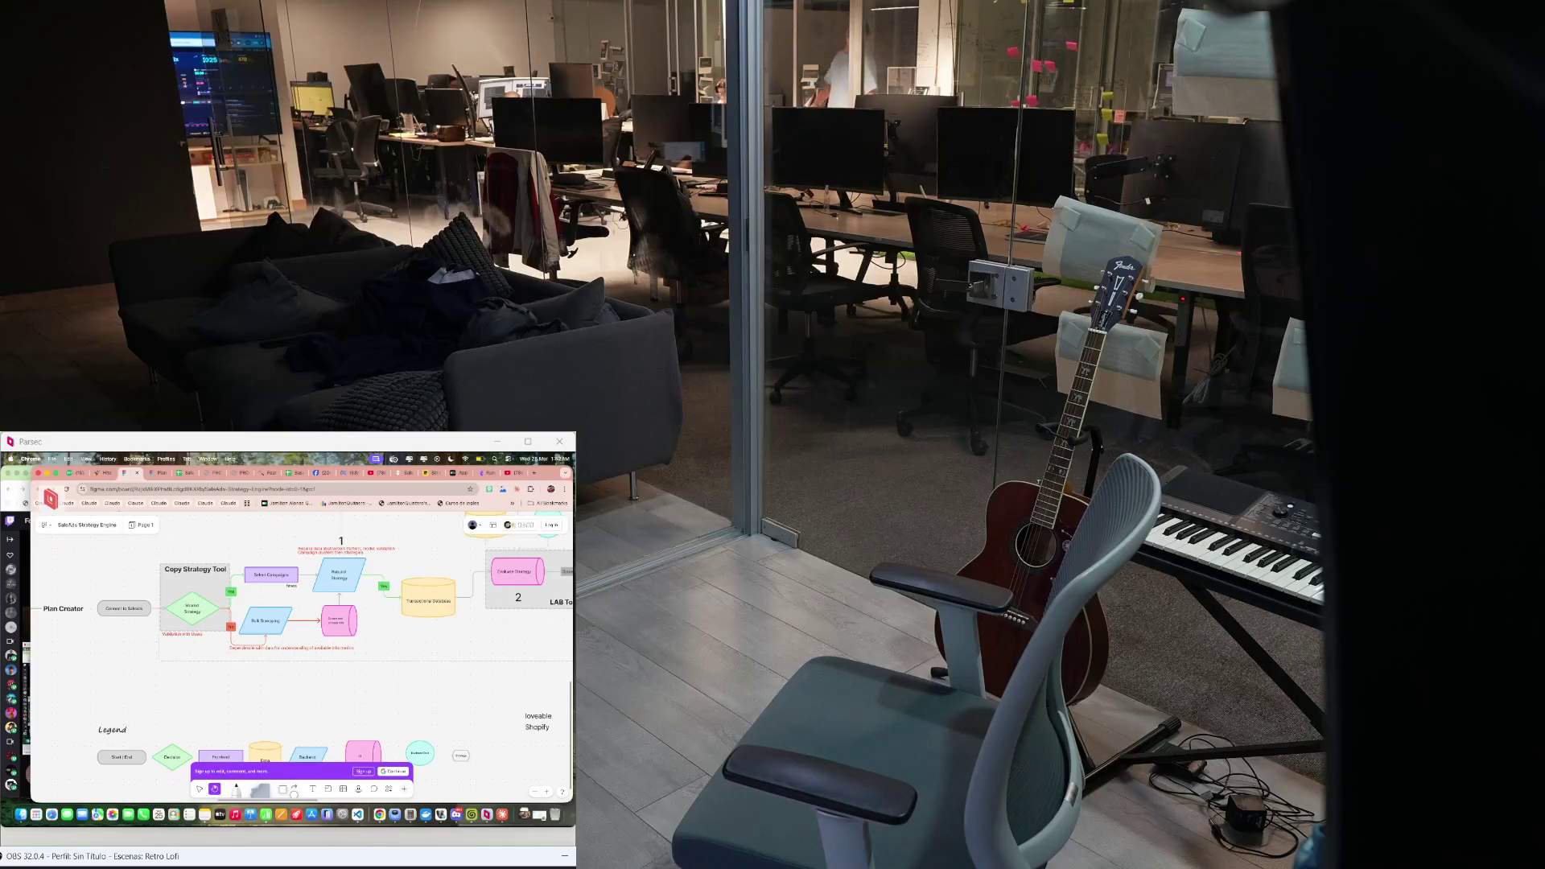
scroll(302, 652, "right", 2)
scroll(302, 652, "up", 1)
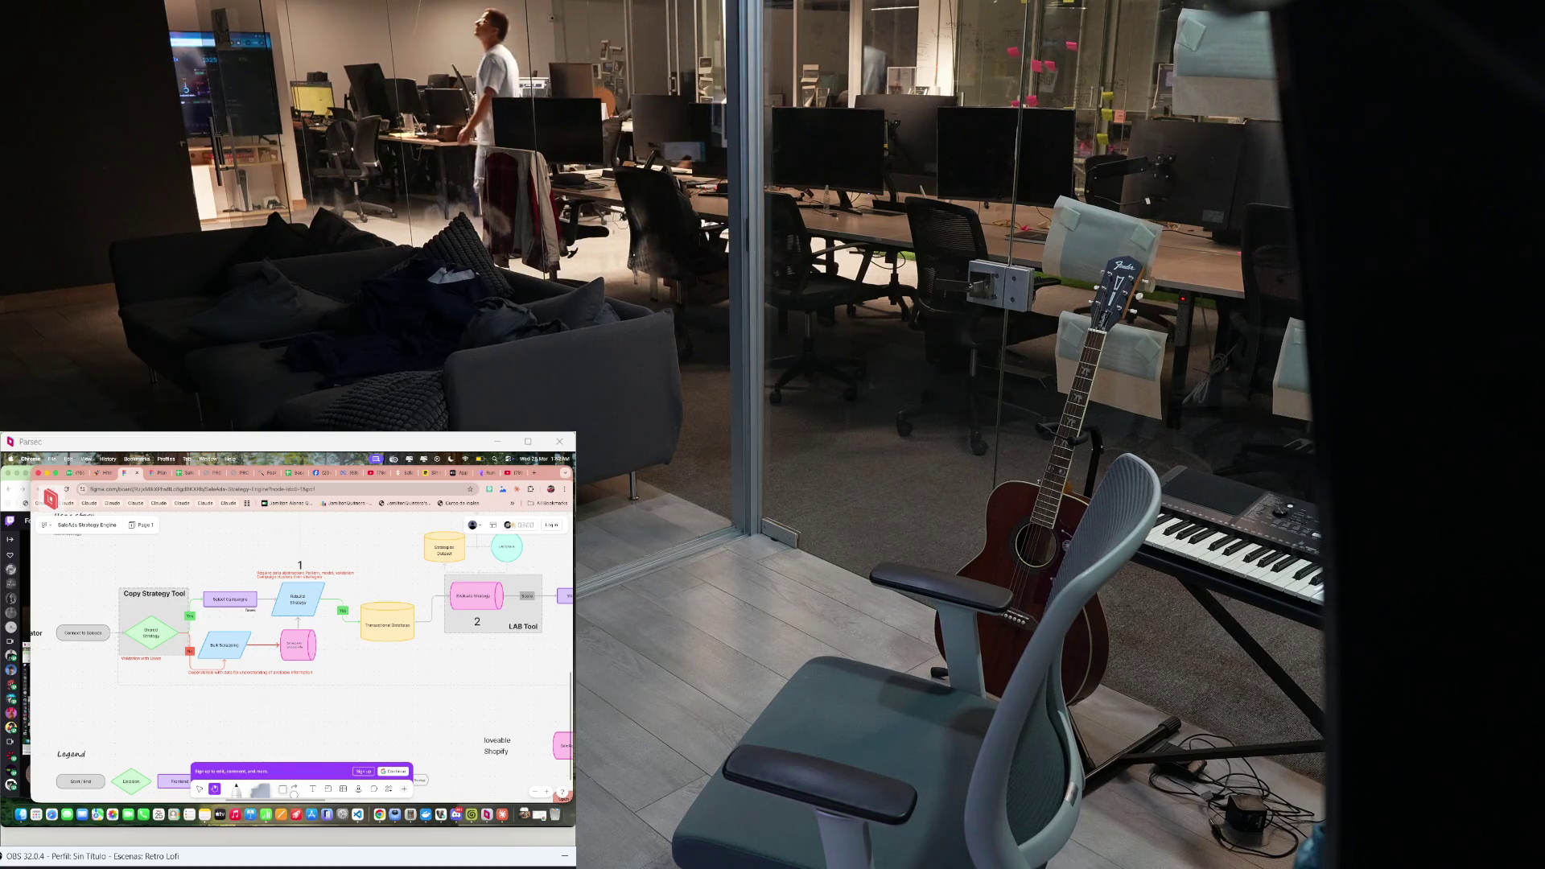
scroll(302, 653, "up", 5)
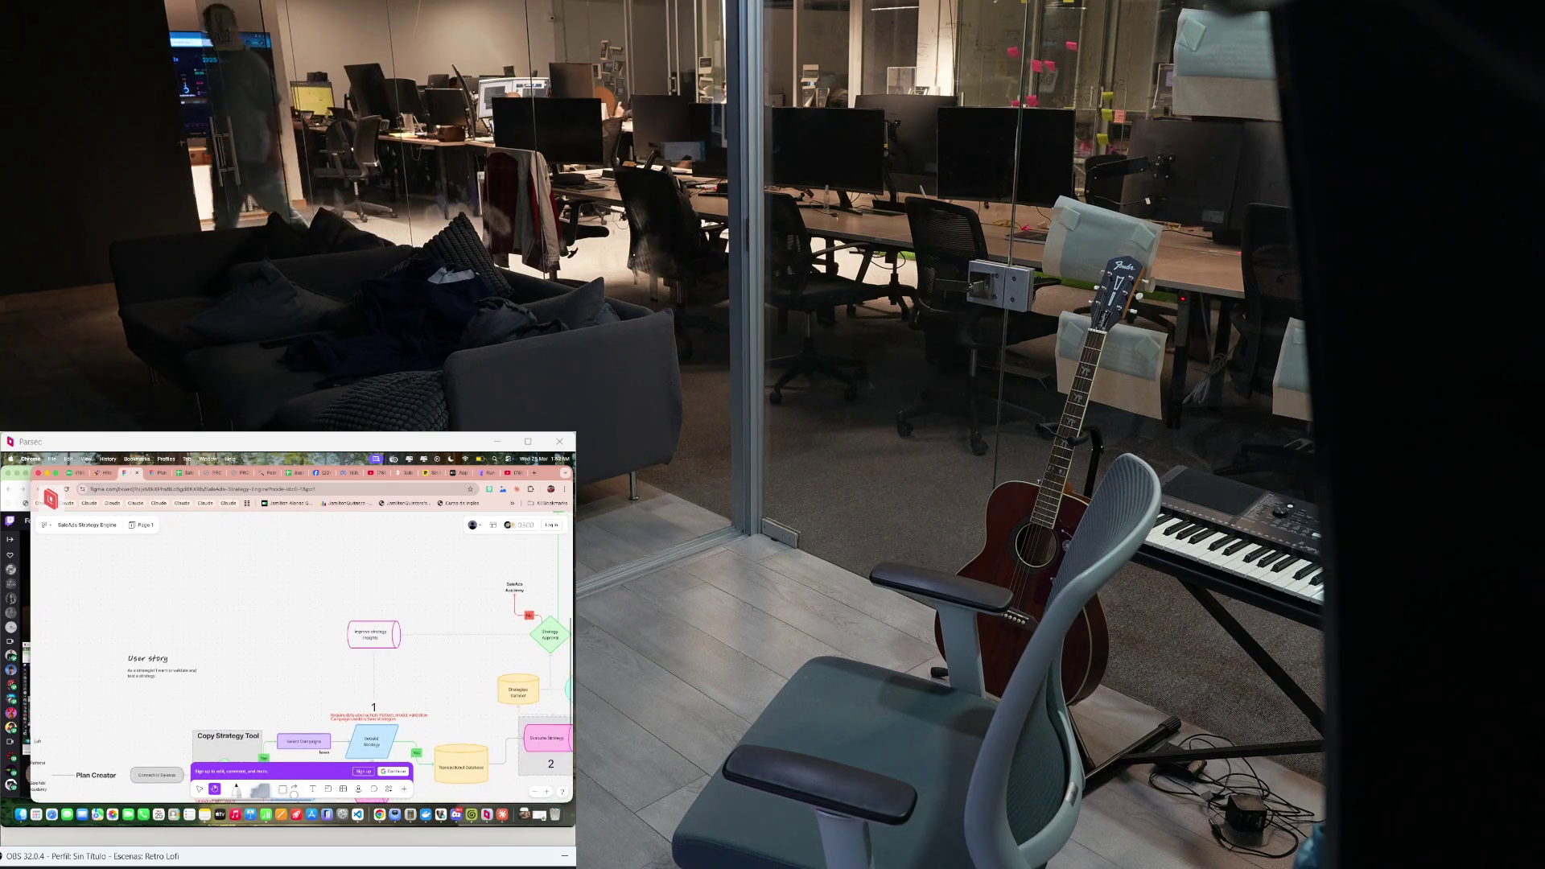
scroll(301, 652, "up", 5)
scroll(301, 652, "down", 2)
scroll(302, 651, "down", 5)
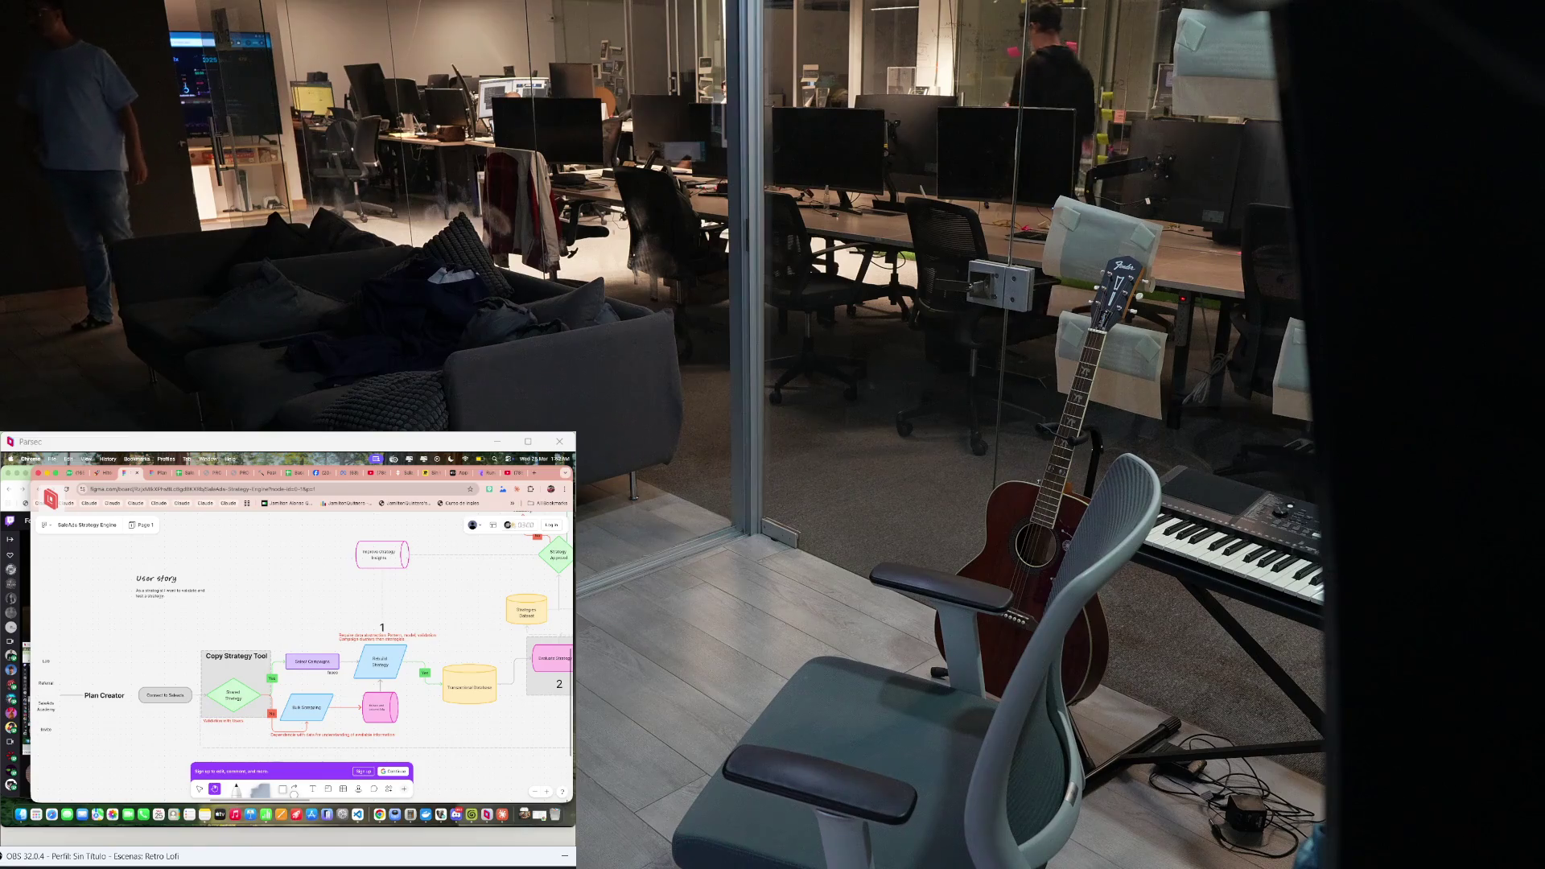
scroll(301, 653, "down", 3)
scroll(302, 652, "down", 3)
scroll(302, 652, "up", 5)
scroll(302, 652, "up", 3)
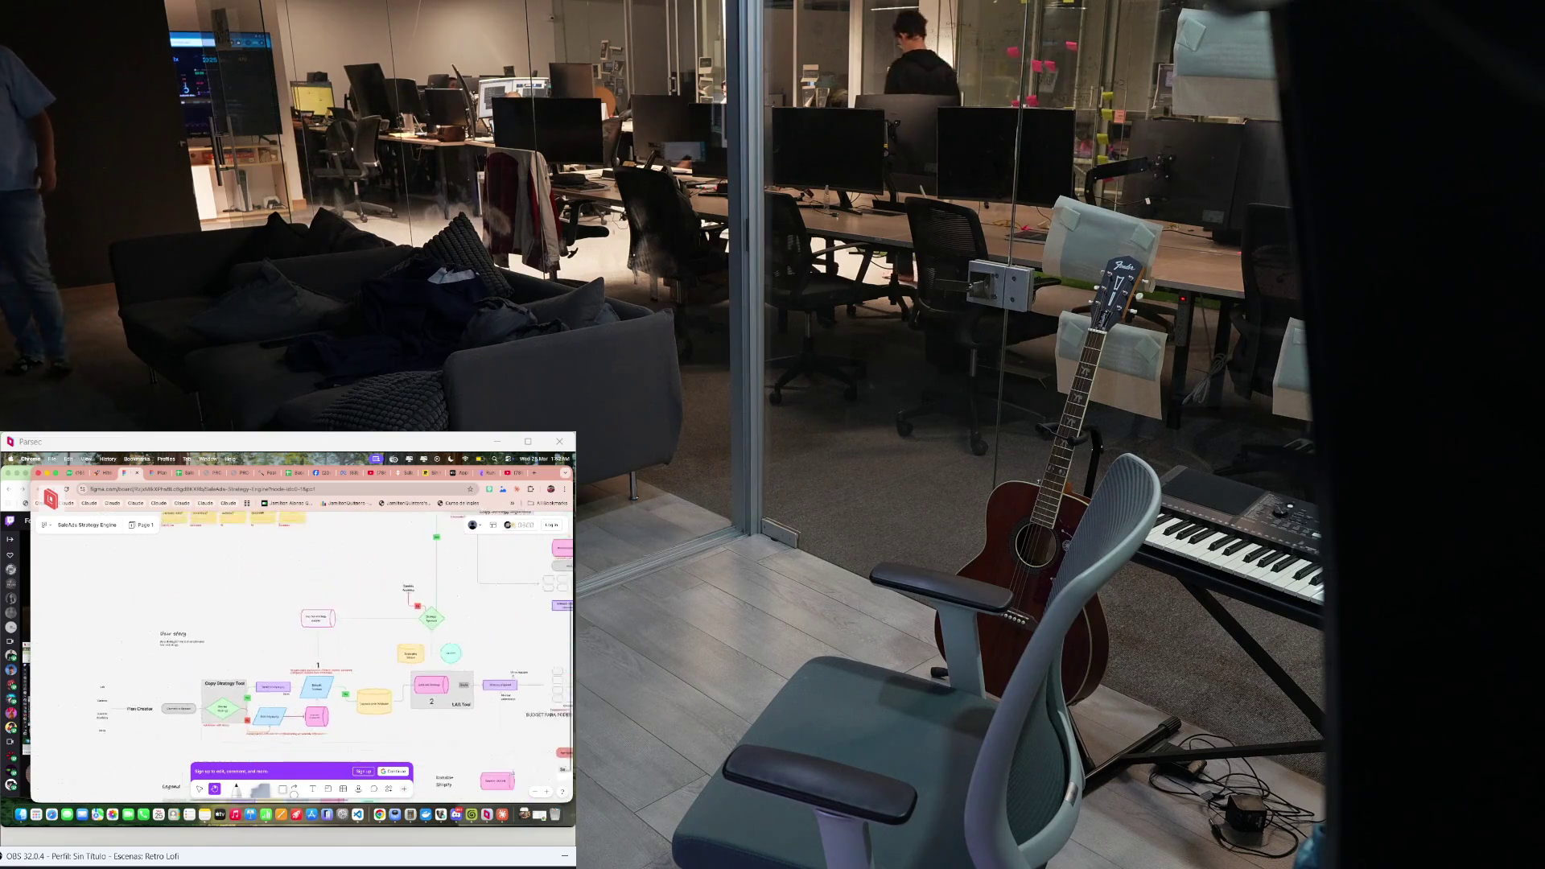
scroll(303, 652, "right", 3)
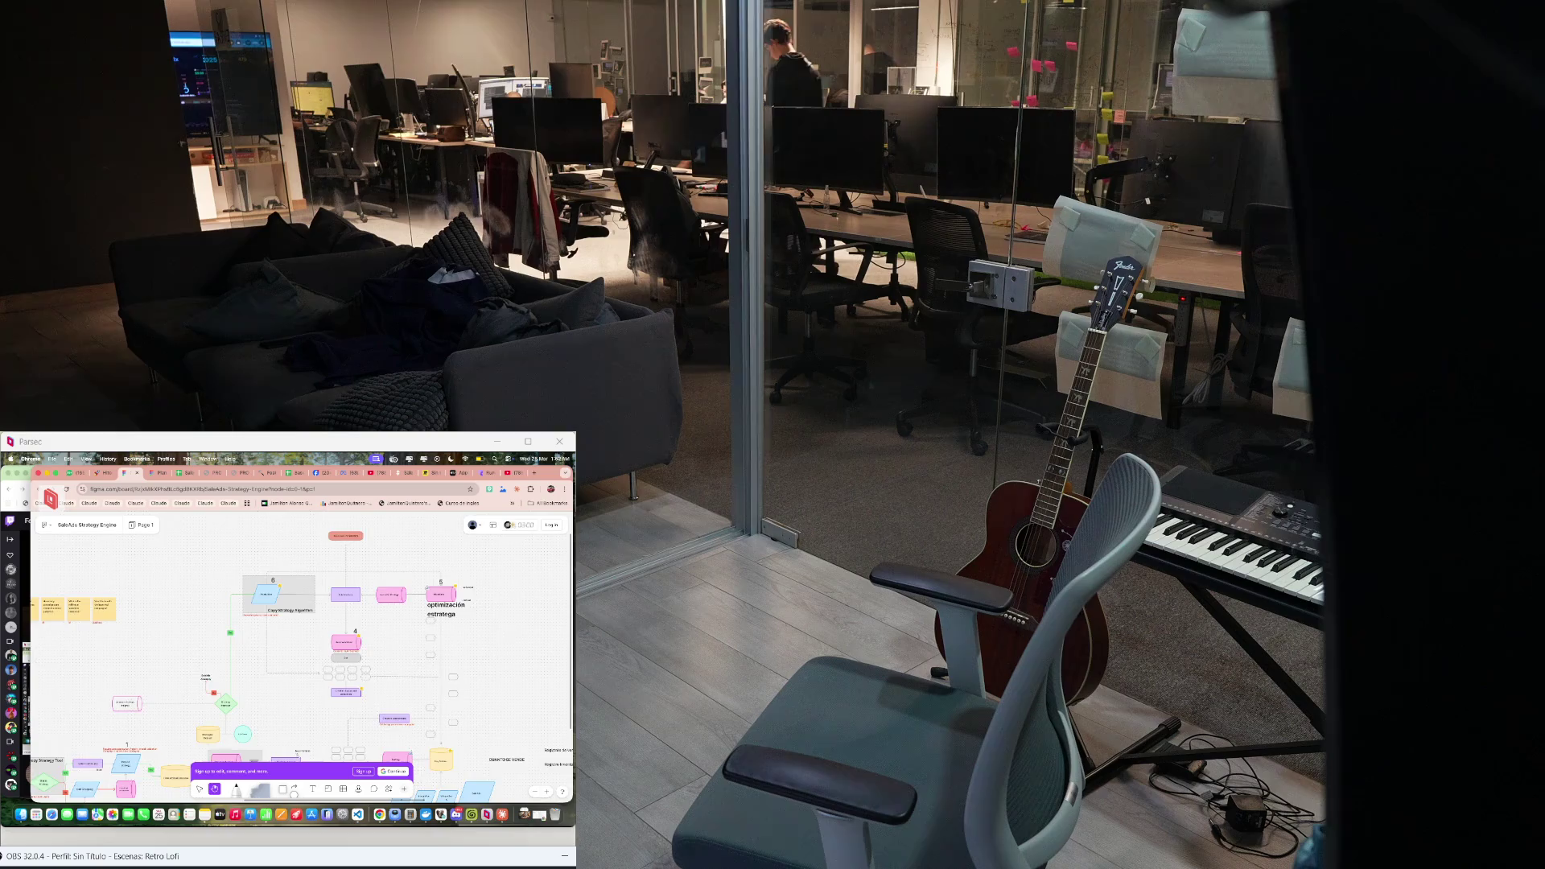
scroll(302, 653, "left", 4)
scroll(301, 653, "up", 1)
scroll(302, 653, "up", 2)
scroll(302, 652, "up", 3)
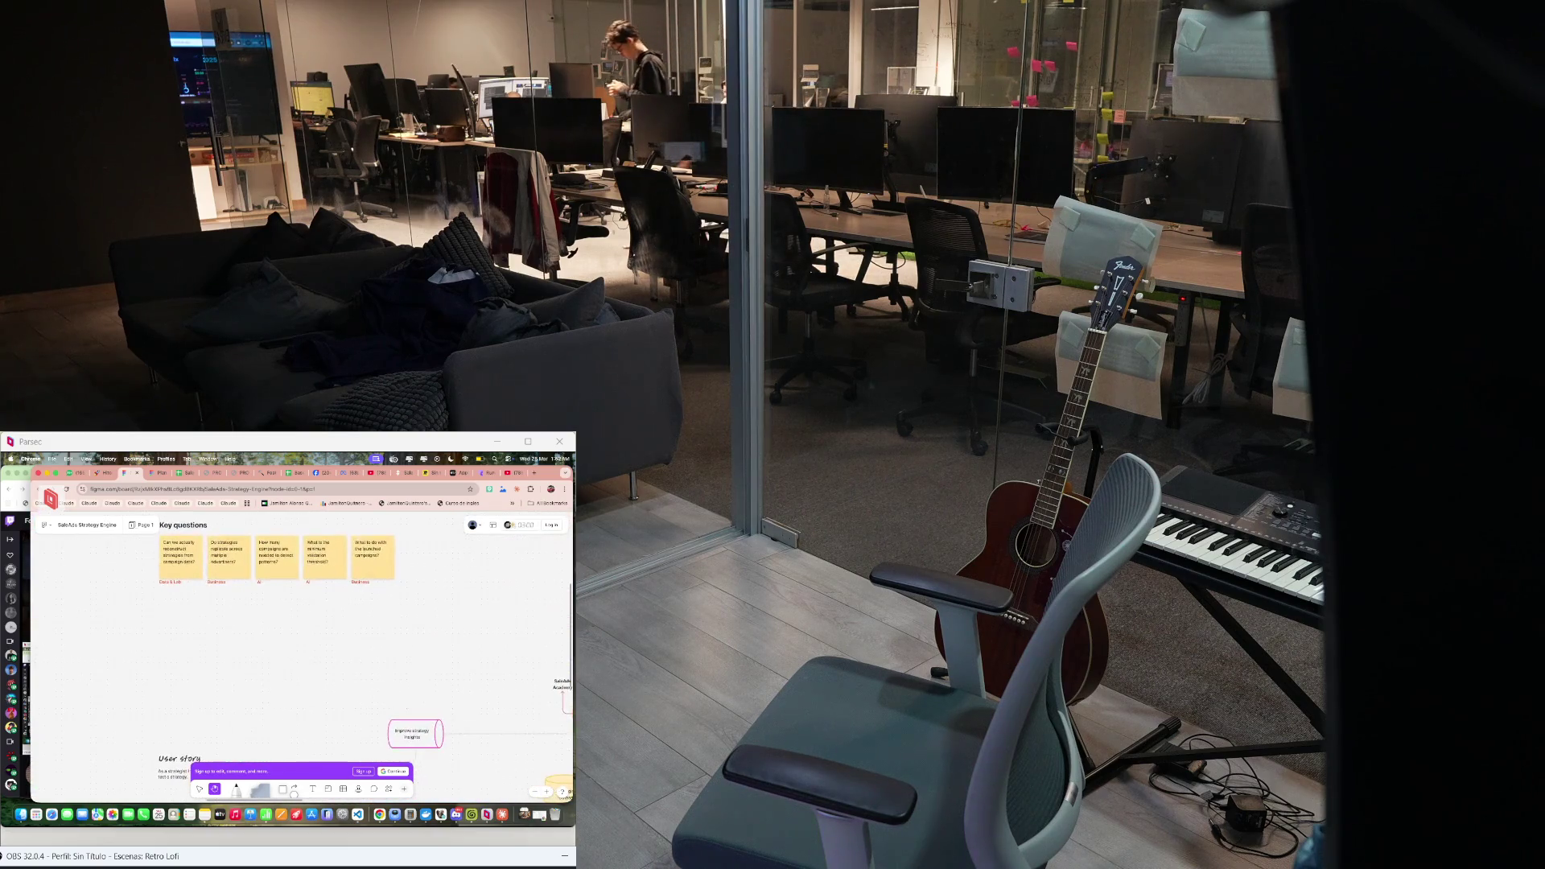
scroll(302, 652, "down", 3)
scroll(302, 652, "up", 3)
scroll(303, 652, "down", 1)
scroll(301, 652, "right", 1)
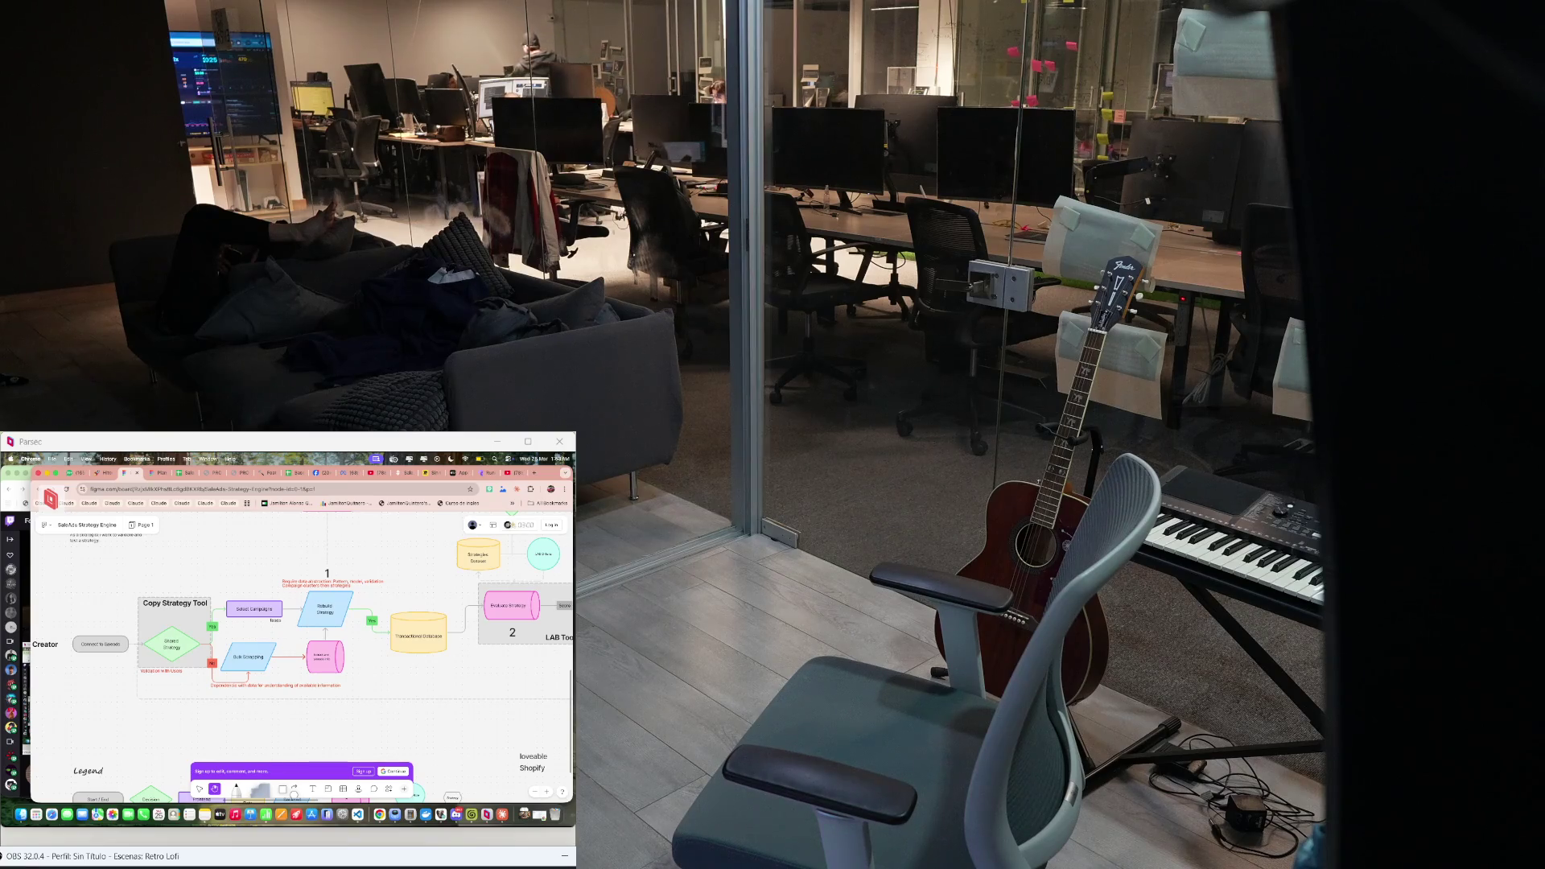
scroll(320, 654, "up", 3)
scroll(320, 655, "up", 3)
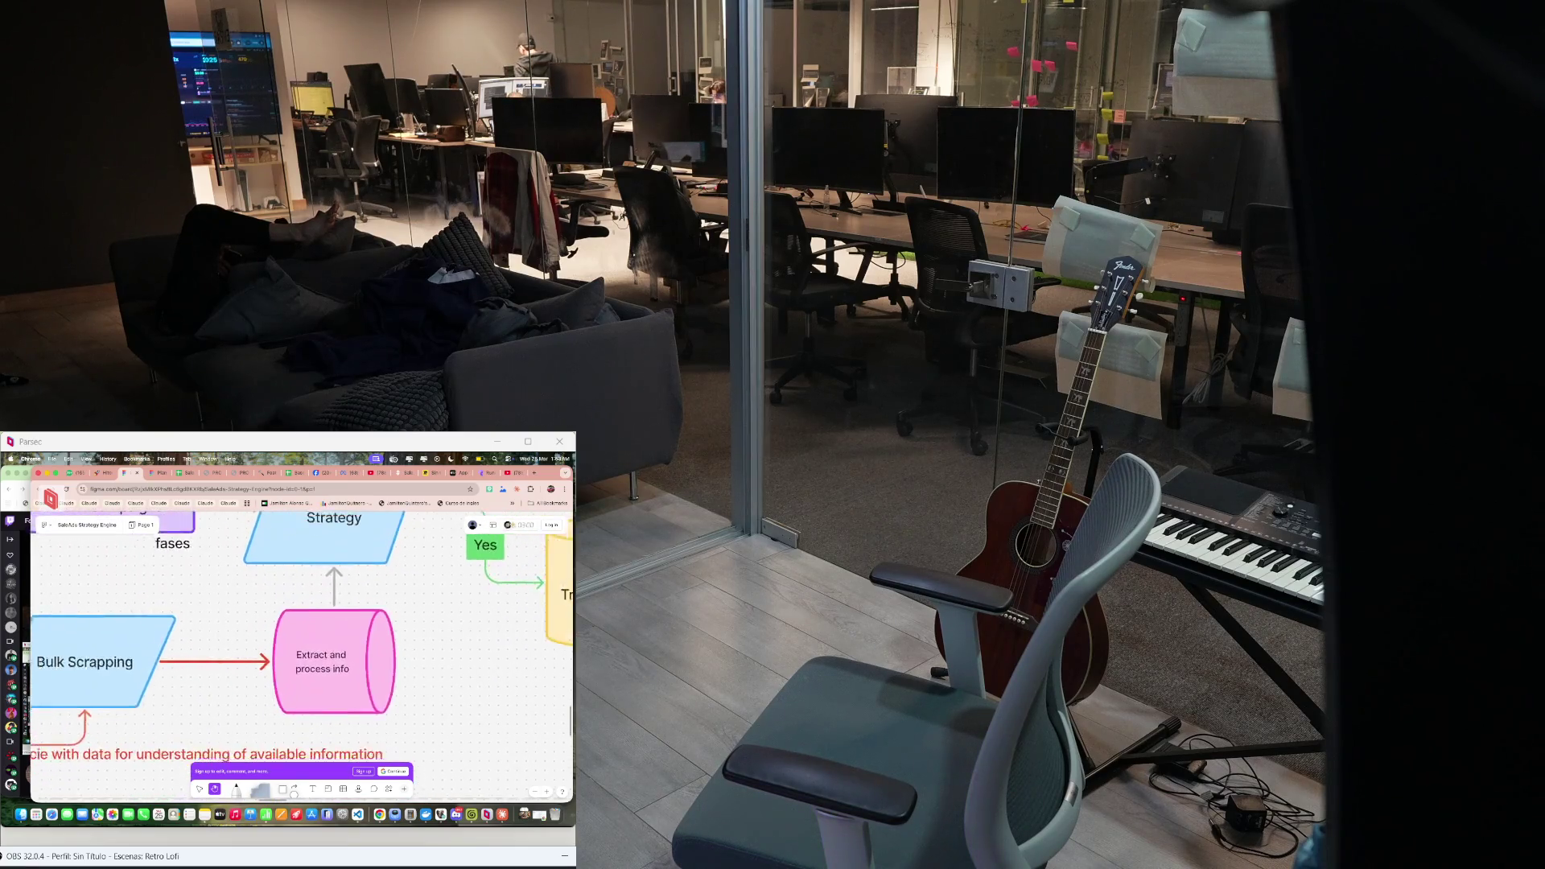
scroll(320, 655, "down", 2)
scroll(320, 655, "down", 1)
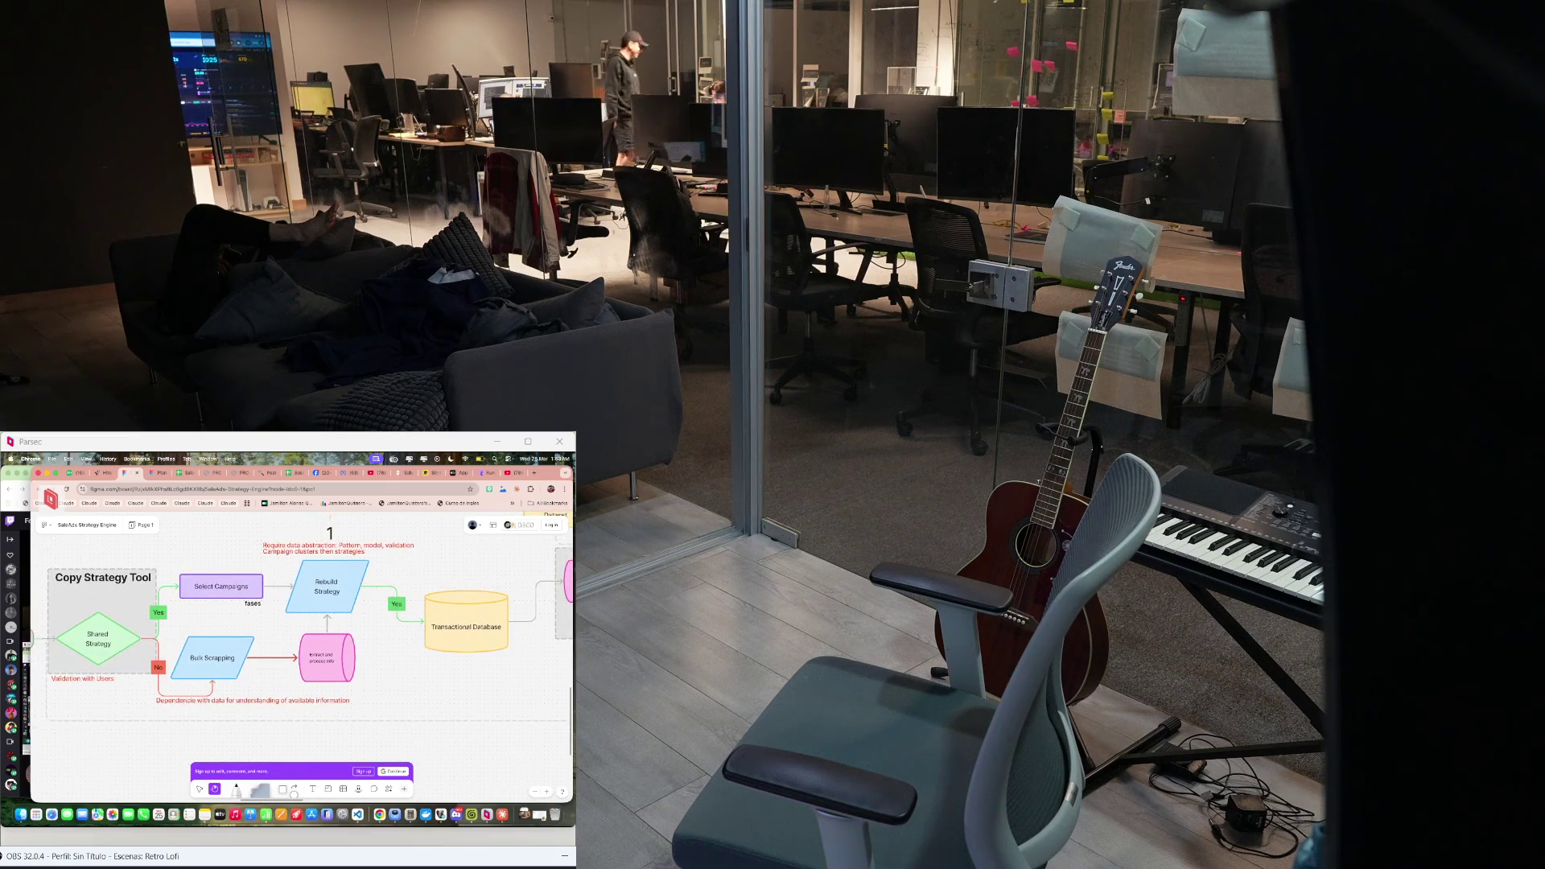
key("super+space")
type("granola")
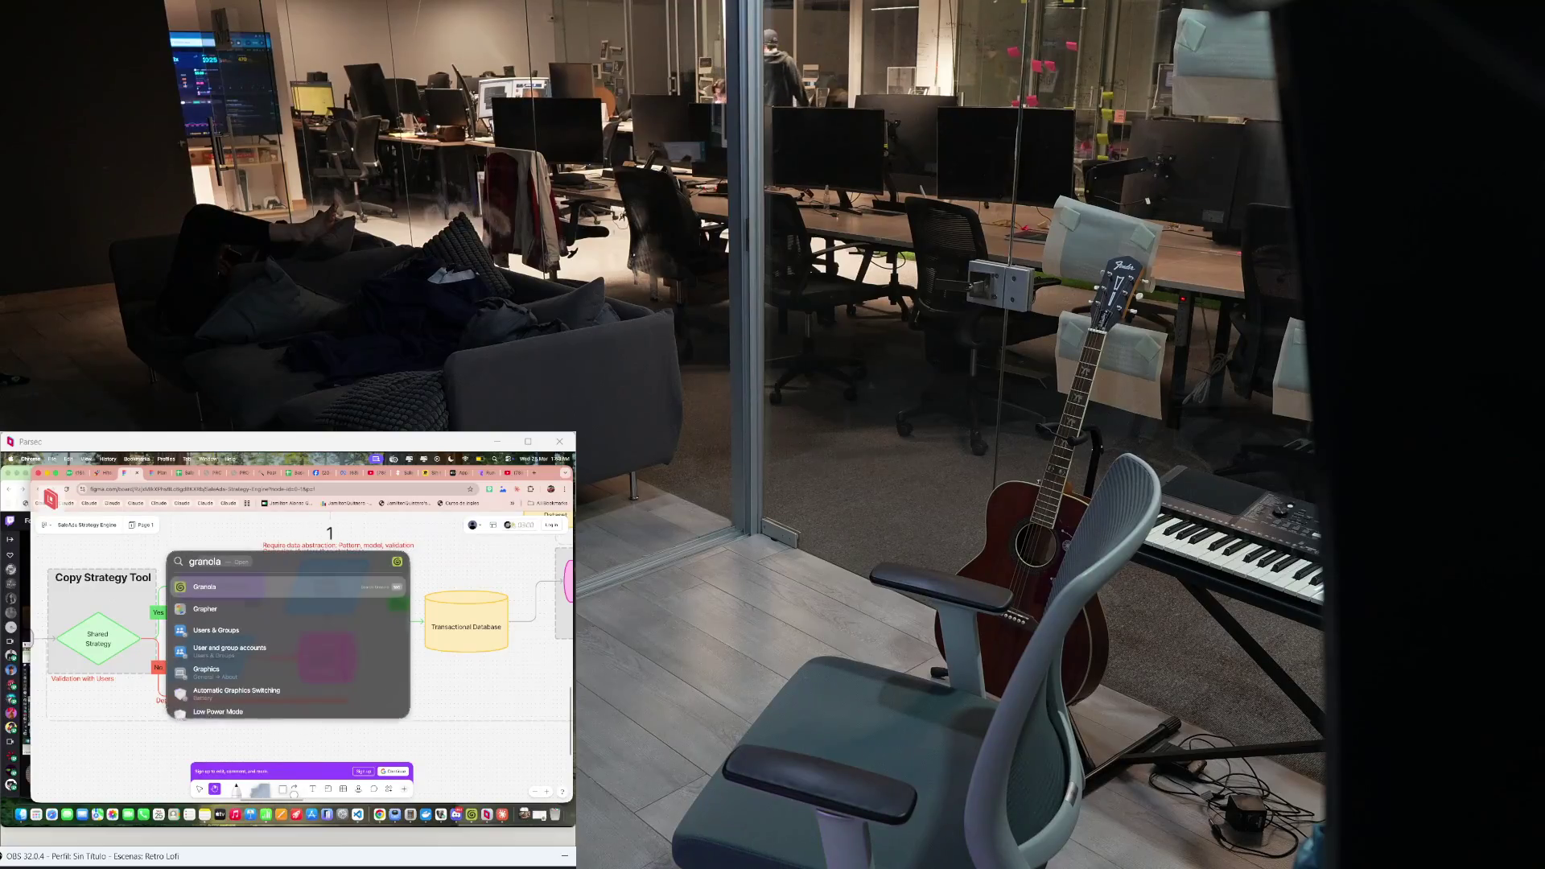
key("Return")
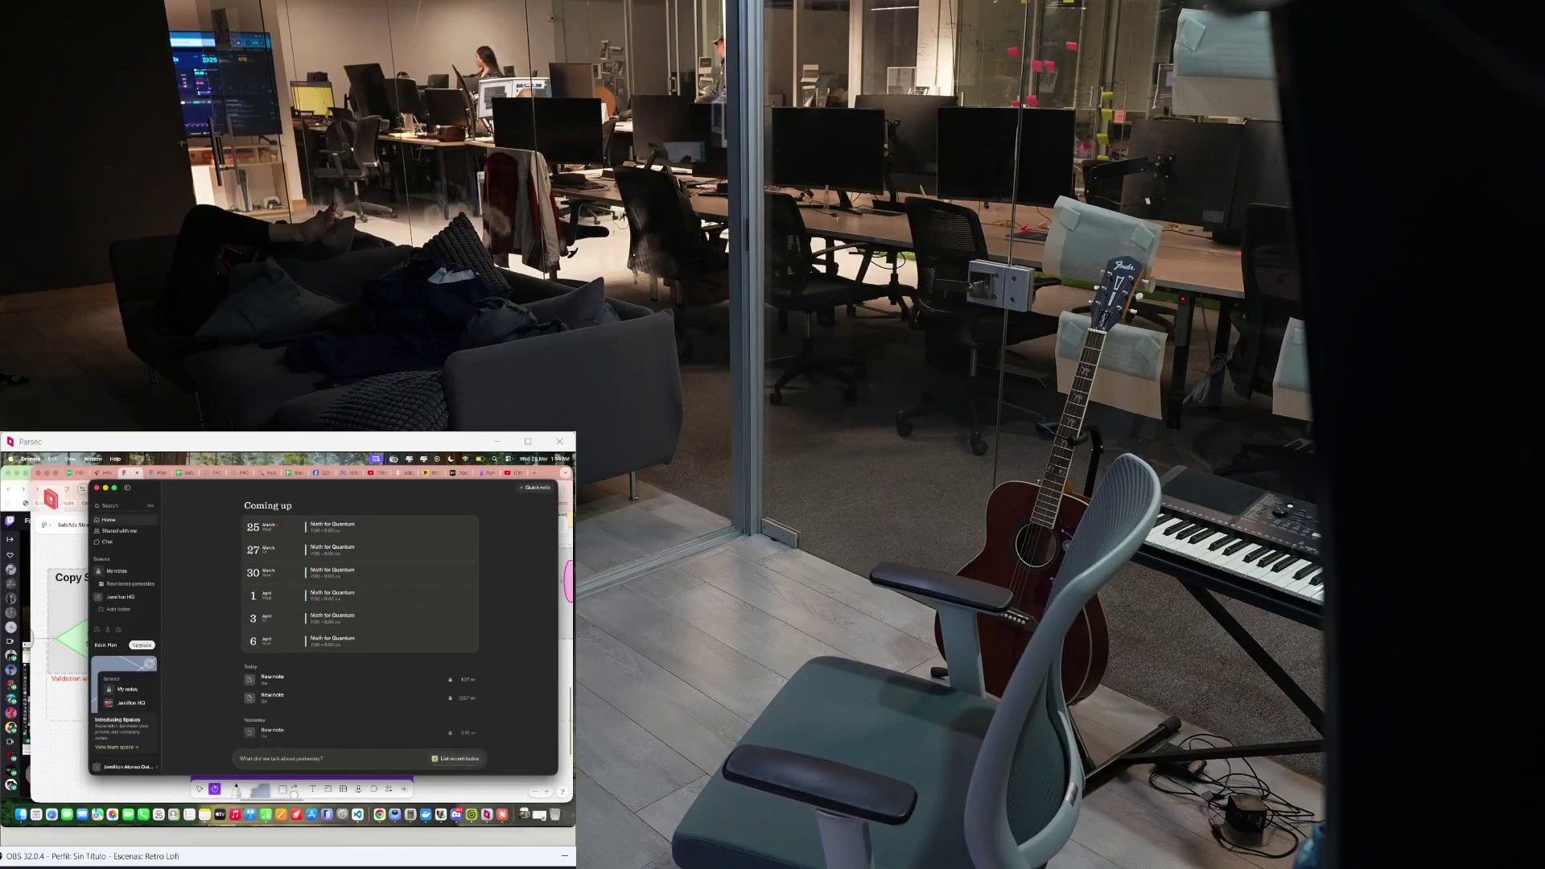
key("super+n")
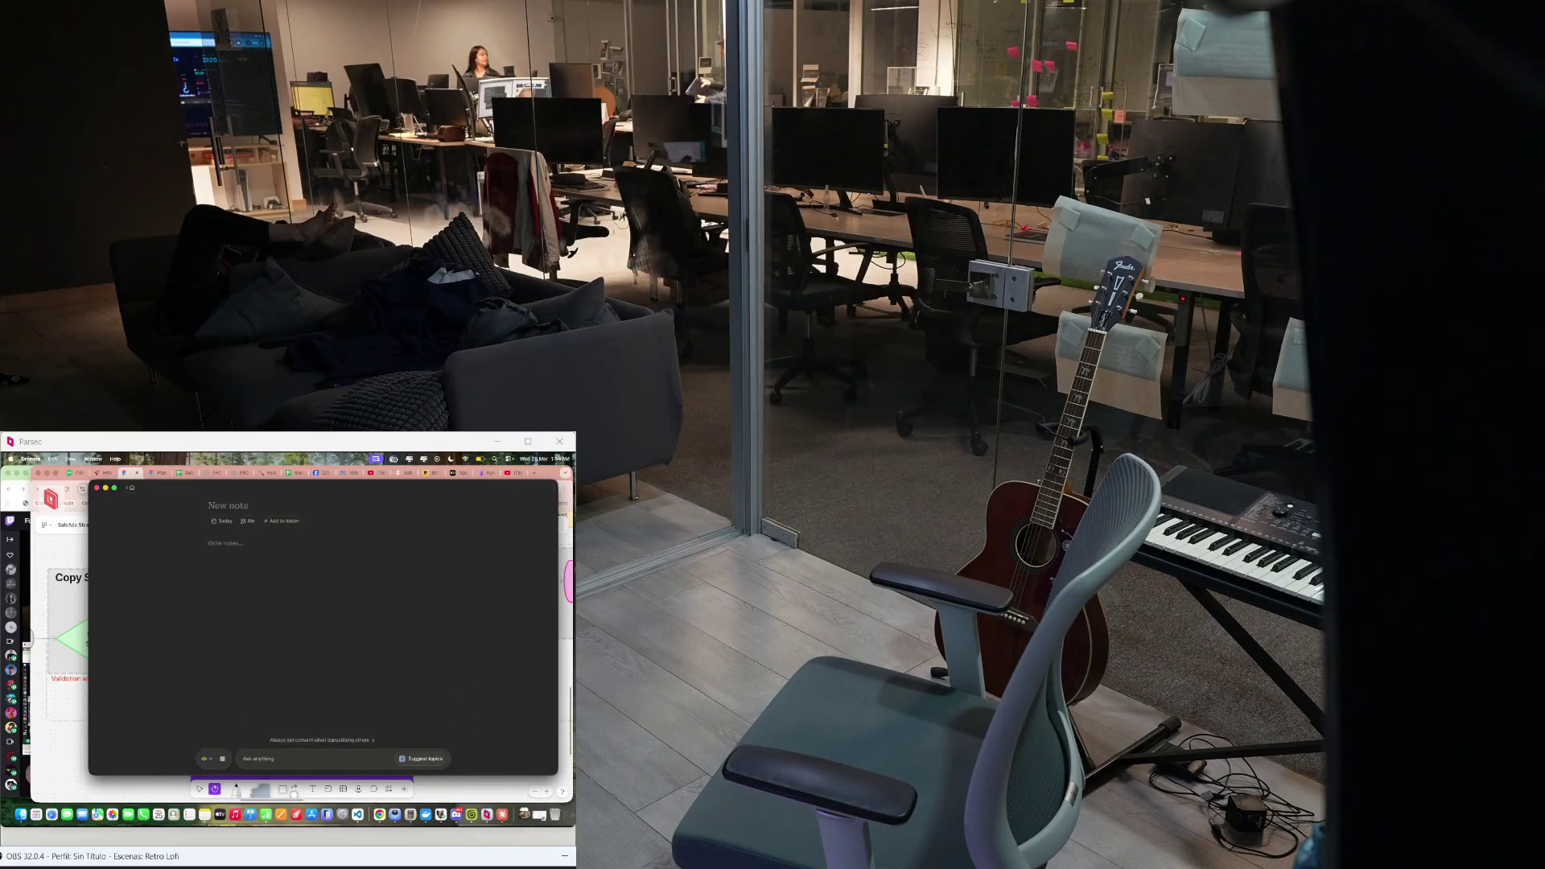
key("super+m")
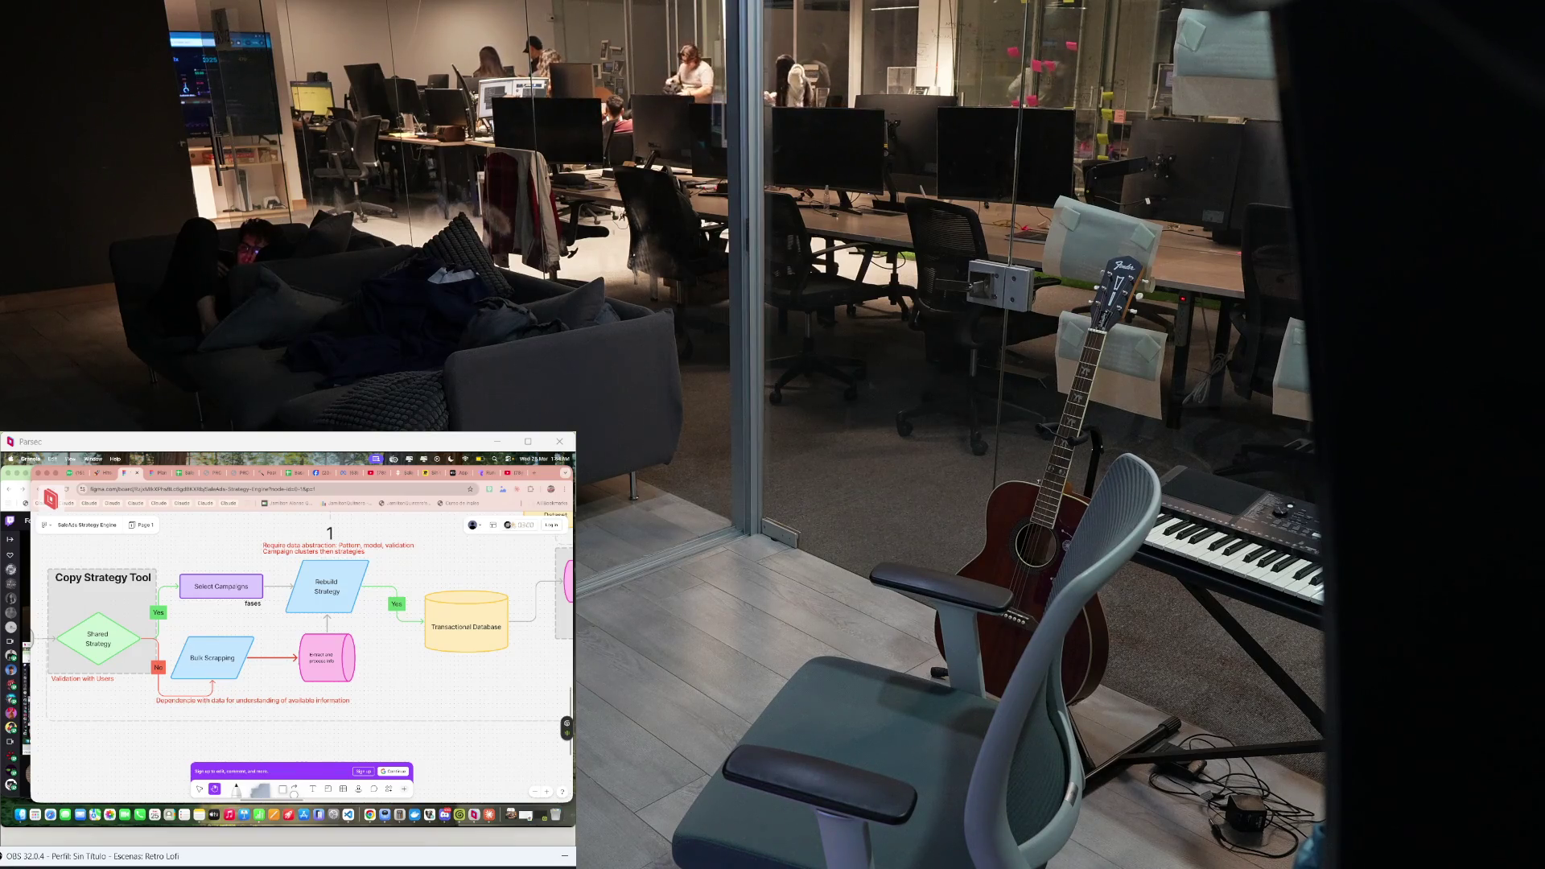
scroll(302, 628, "right", 5)
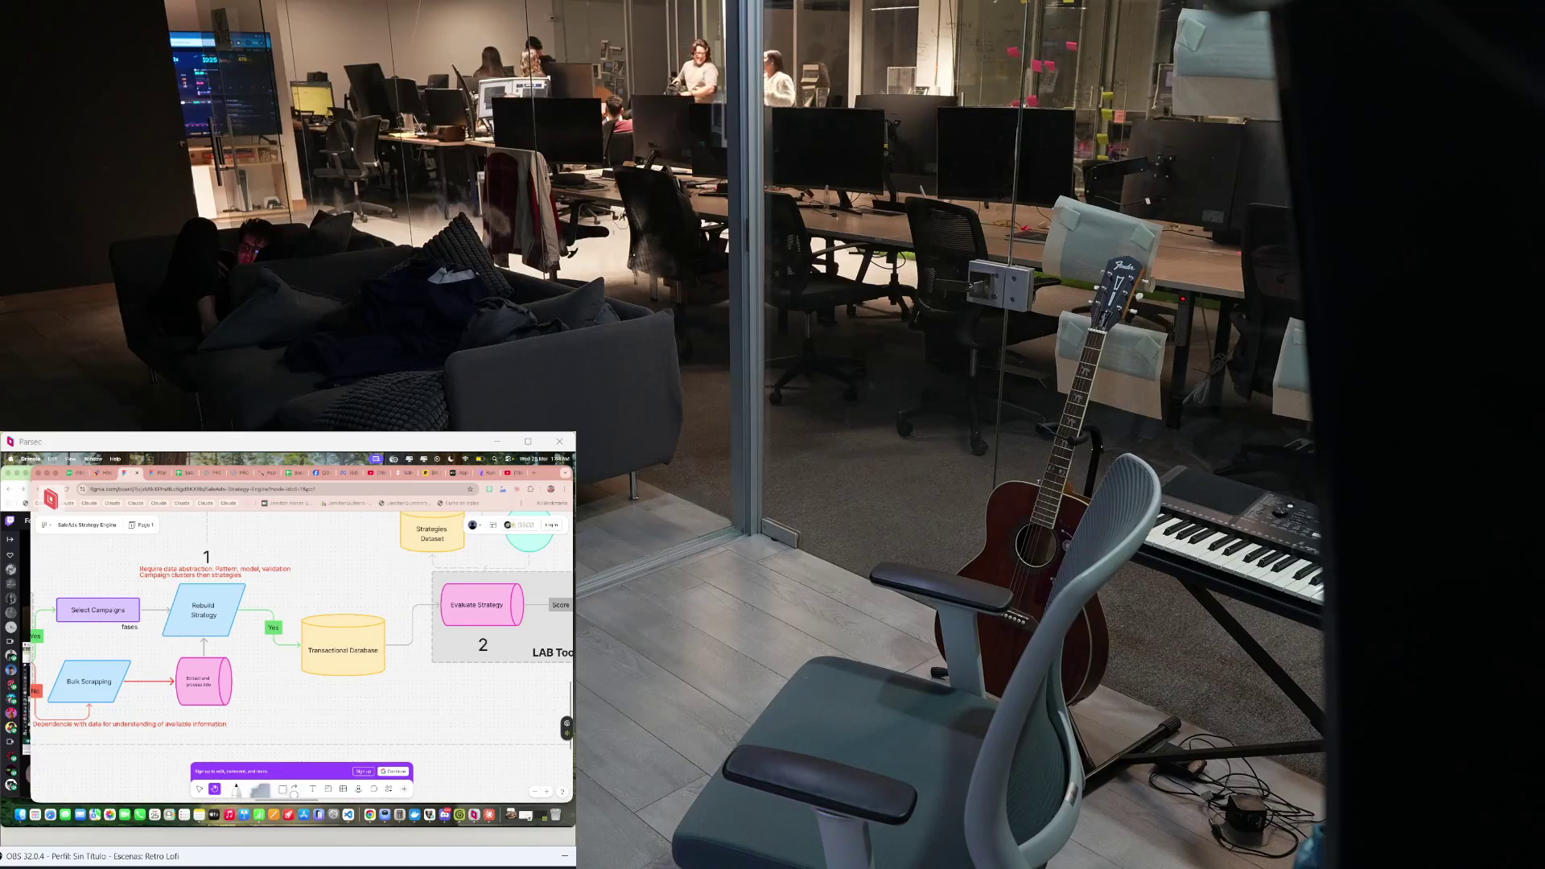
scroll(303, 628, "right", 2)
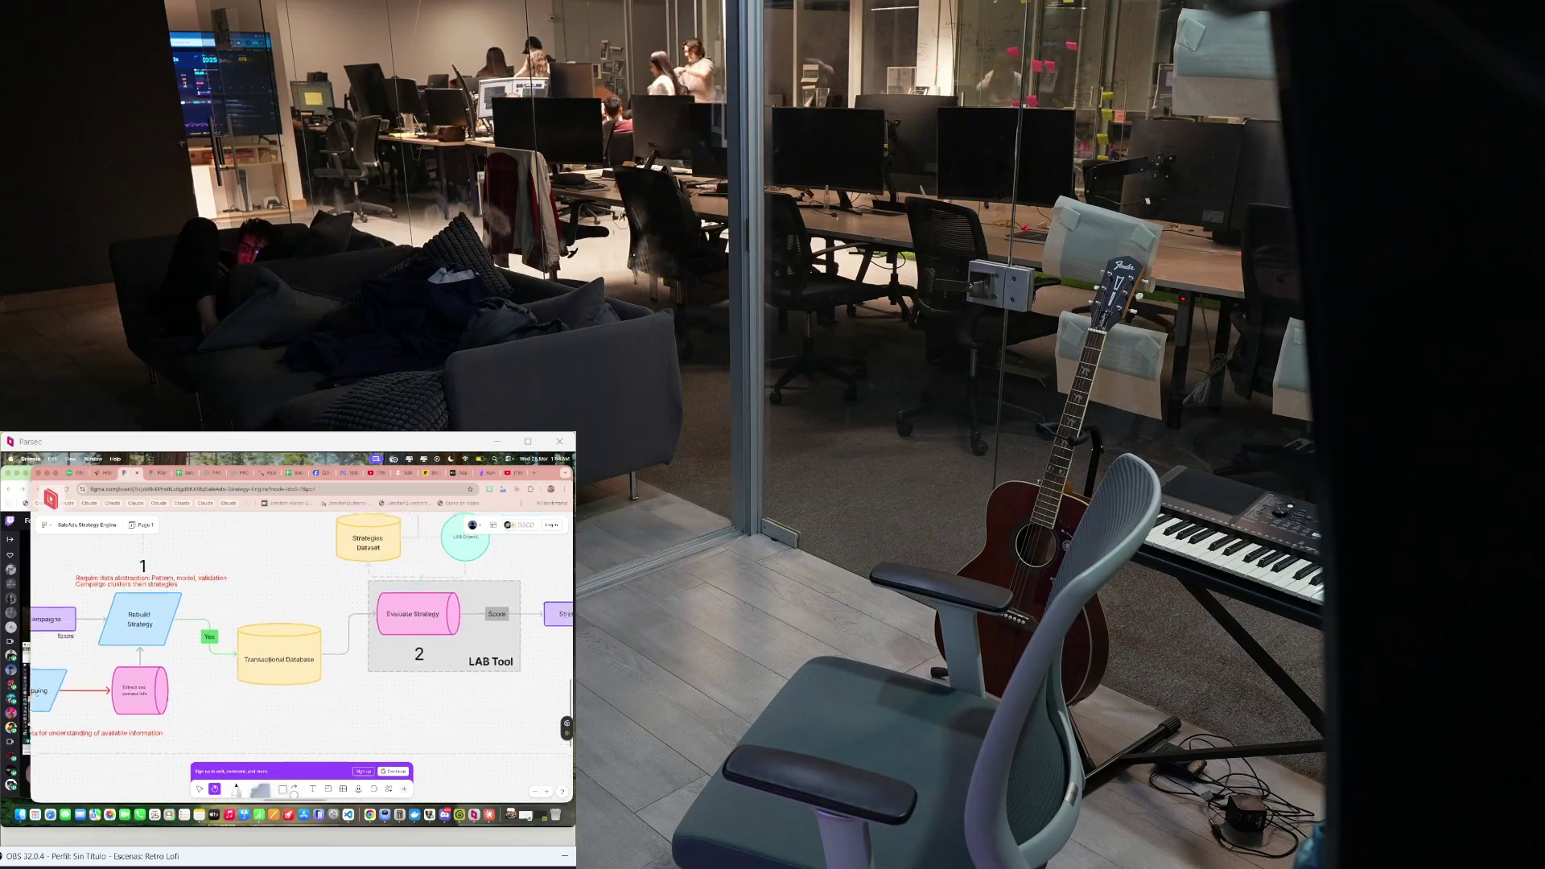
scroll(302, 628, "up", 1)
scroll(301, 627, "right", 3)
scroll(470, 648, "up", 1)
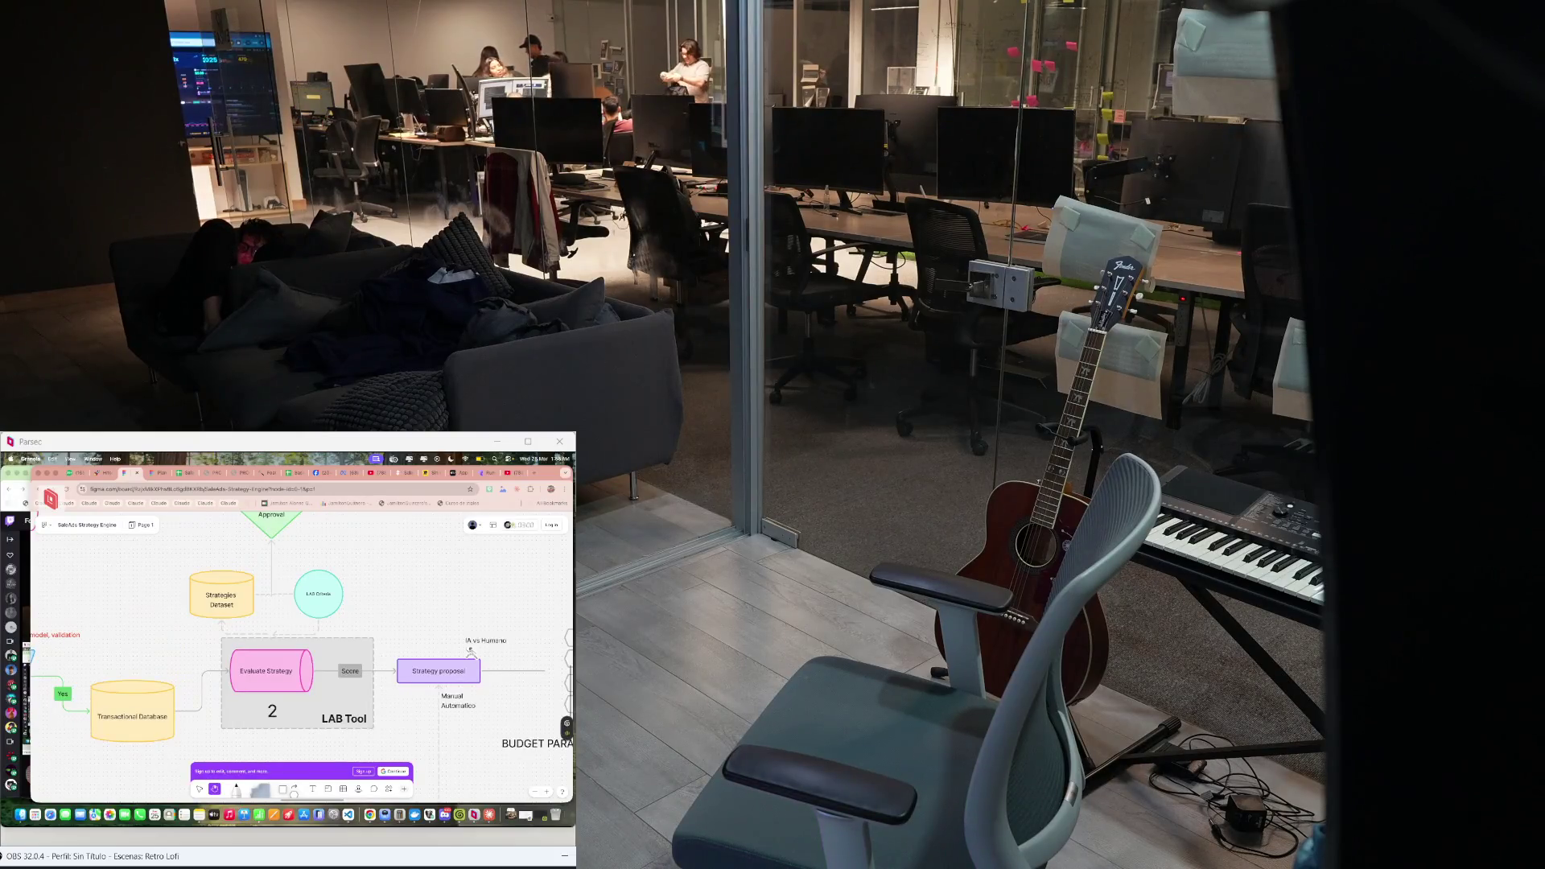
scroll(470, 651, "down", 3)
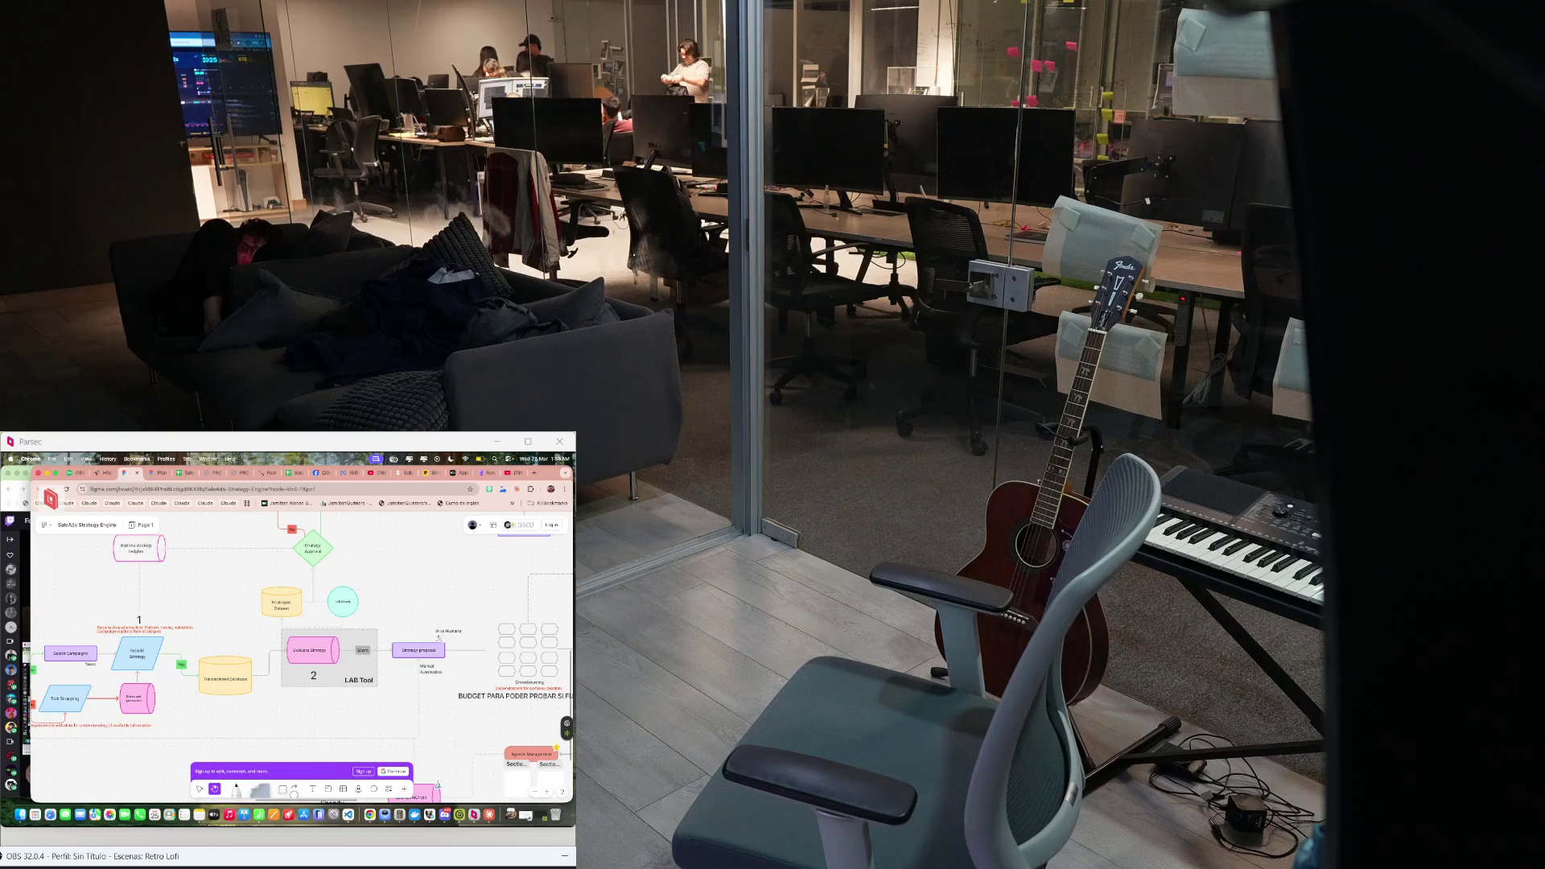
scroll(513, 668, "up", 3)
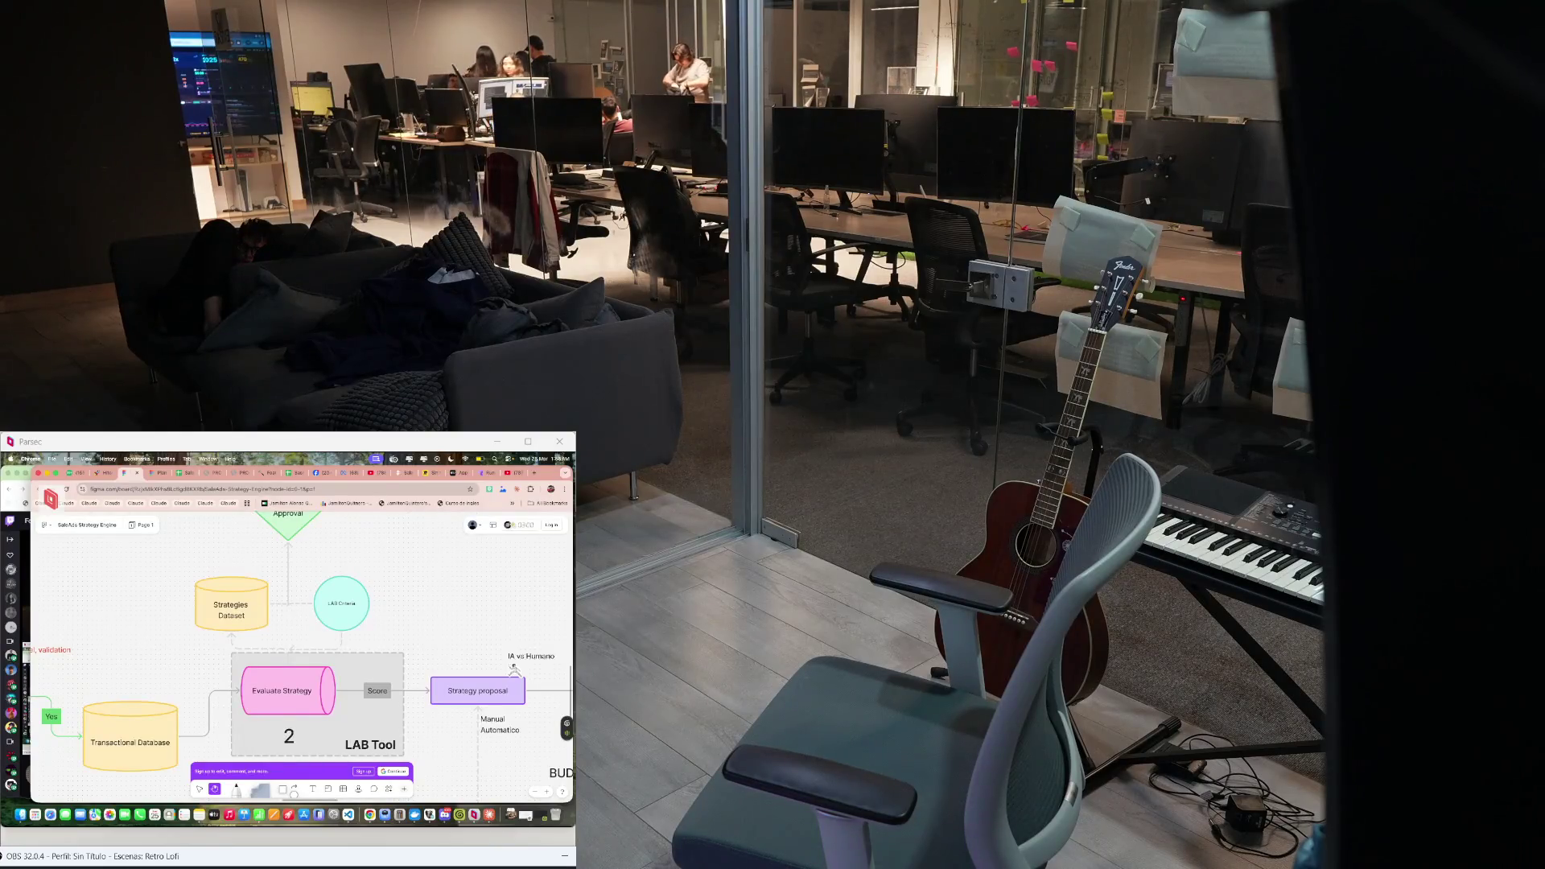
Pan the board toward the Strategy Approval diamond above the LAB Tool group
left_click_drag(512, 668, 550, 723)
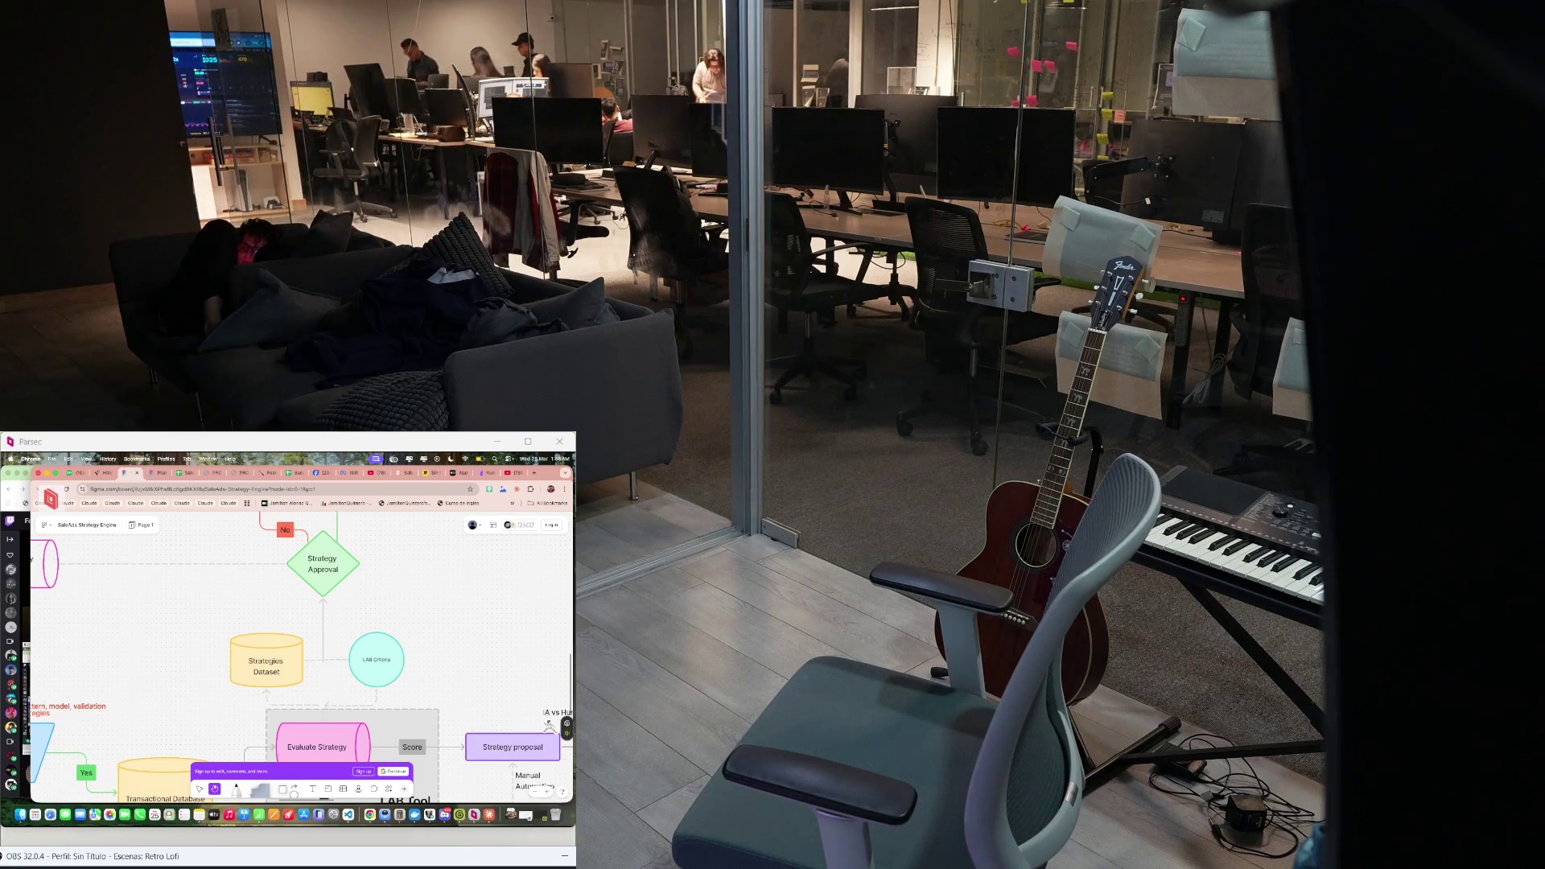
scroll(302, 652, "up", 2)
scroll(316, 658, "down", 2)
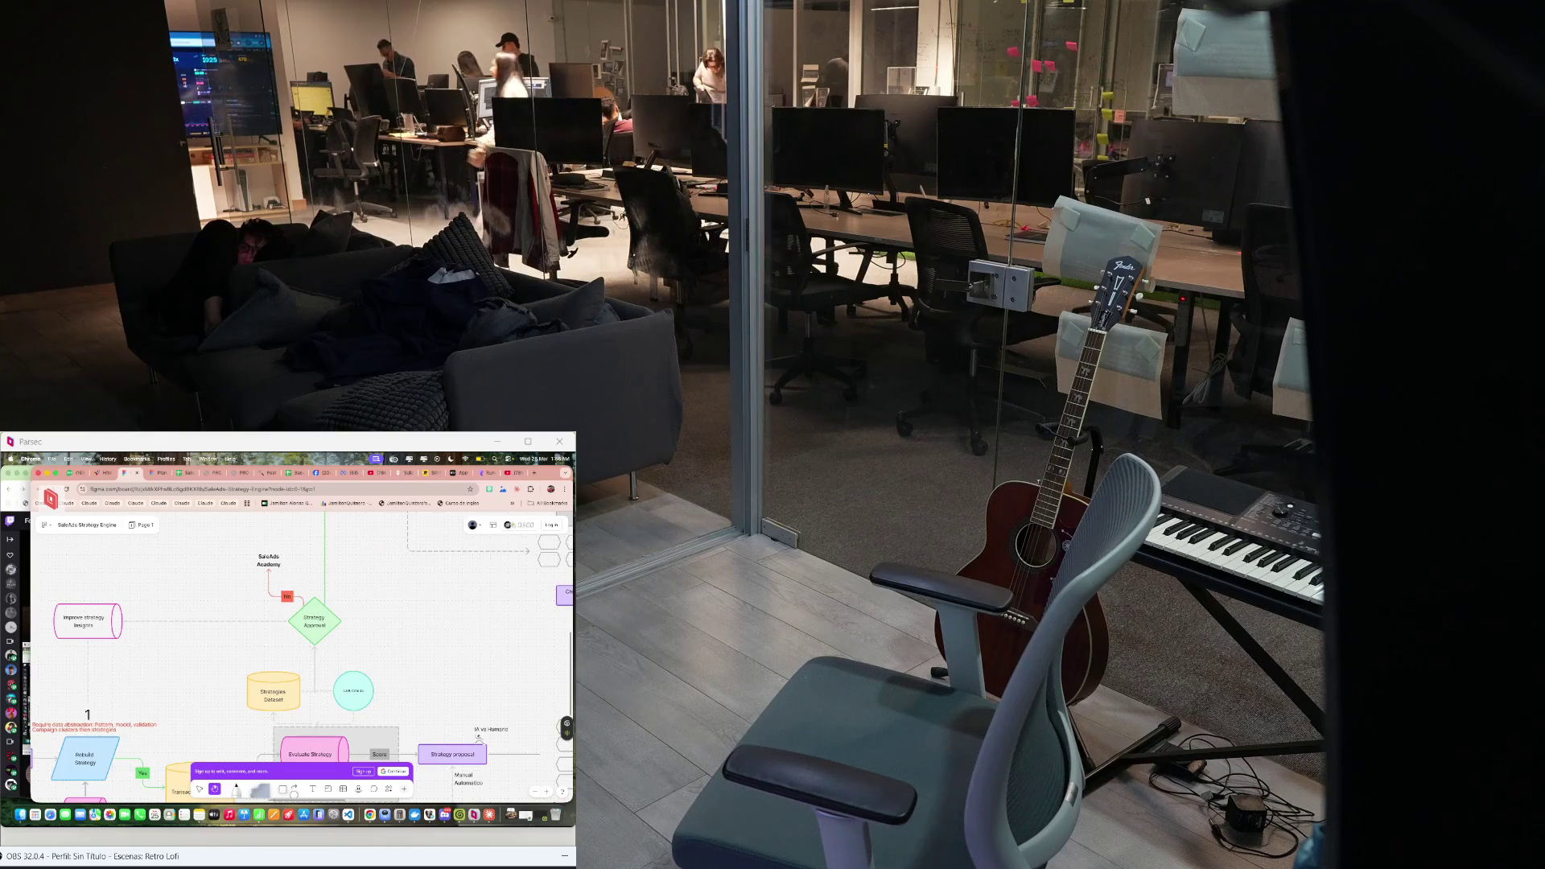
scroll(302, 653, "down", 2)
scroll(303, 651, "up", 3)
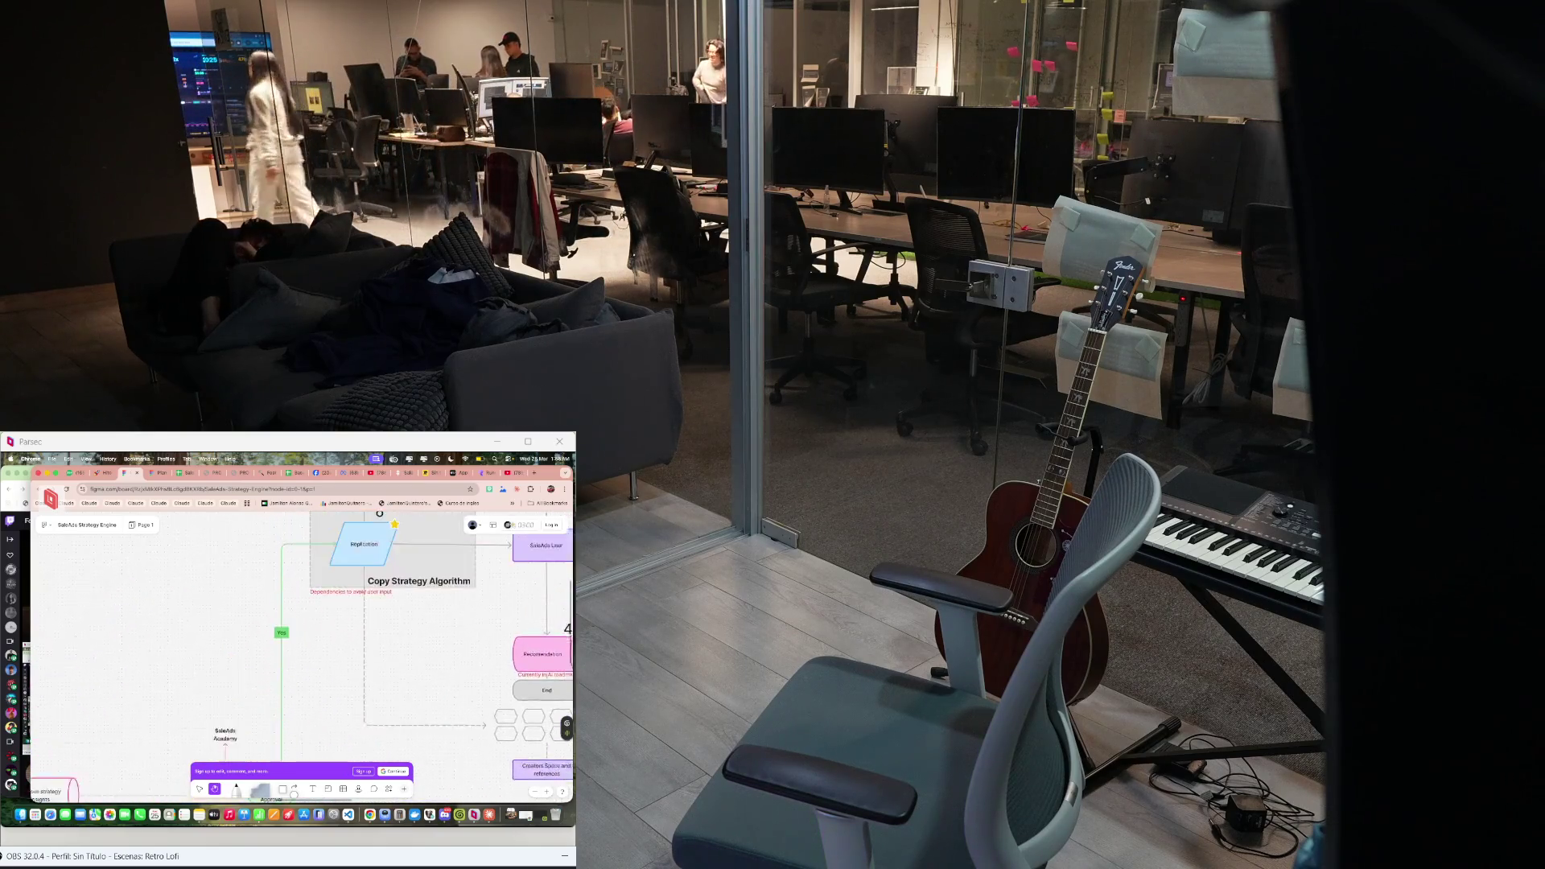
scroll(302, 640, "down", 1)
scroll(302, 640, "right", 1)
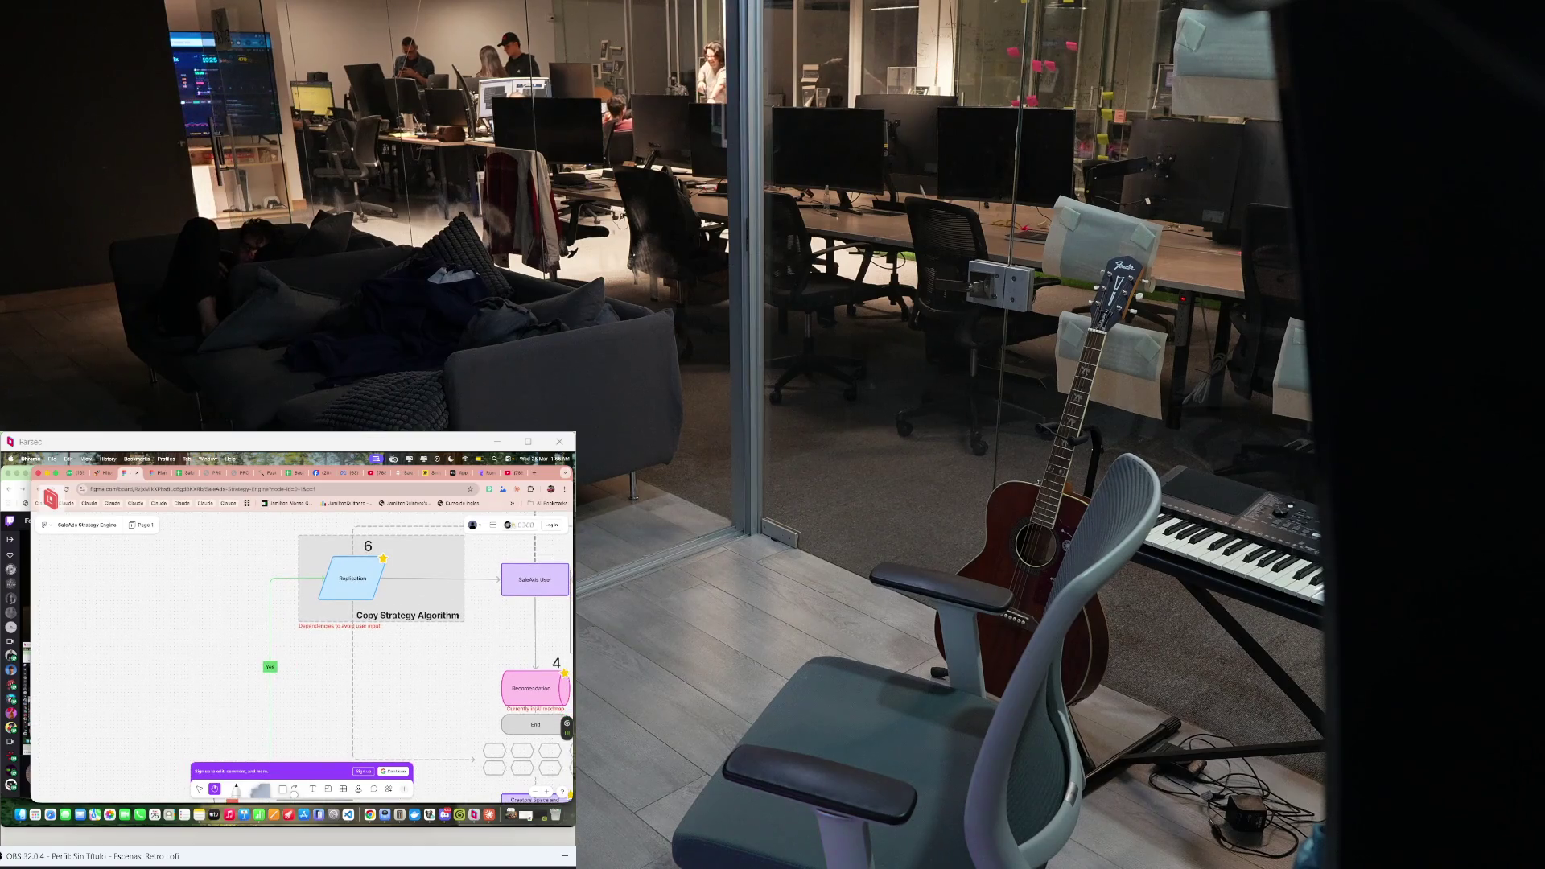
scroll(303, 652, "down", 2)
scroll(302, 653, "down", 2)
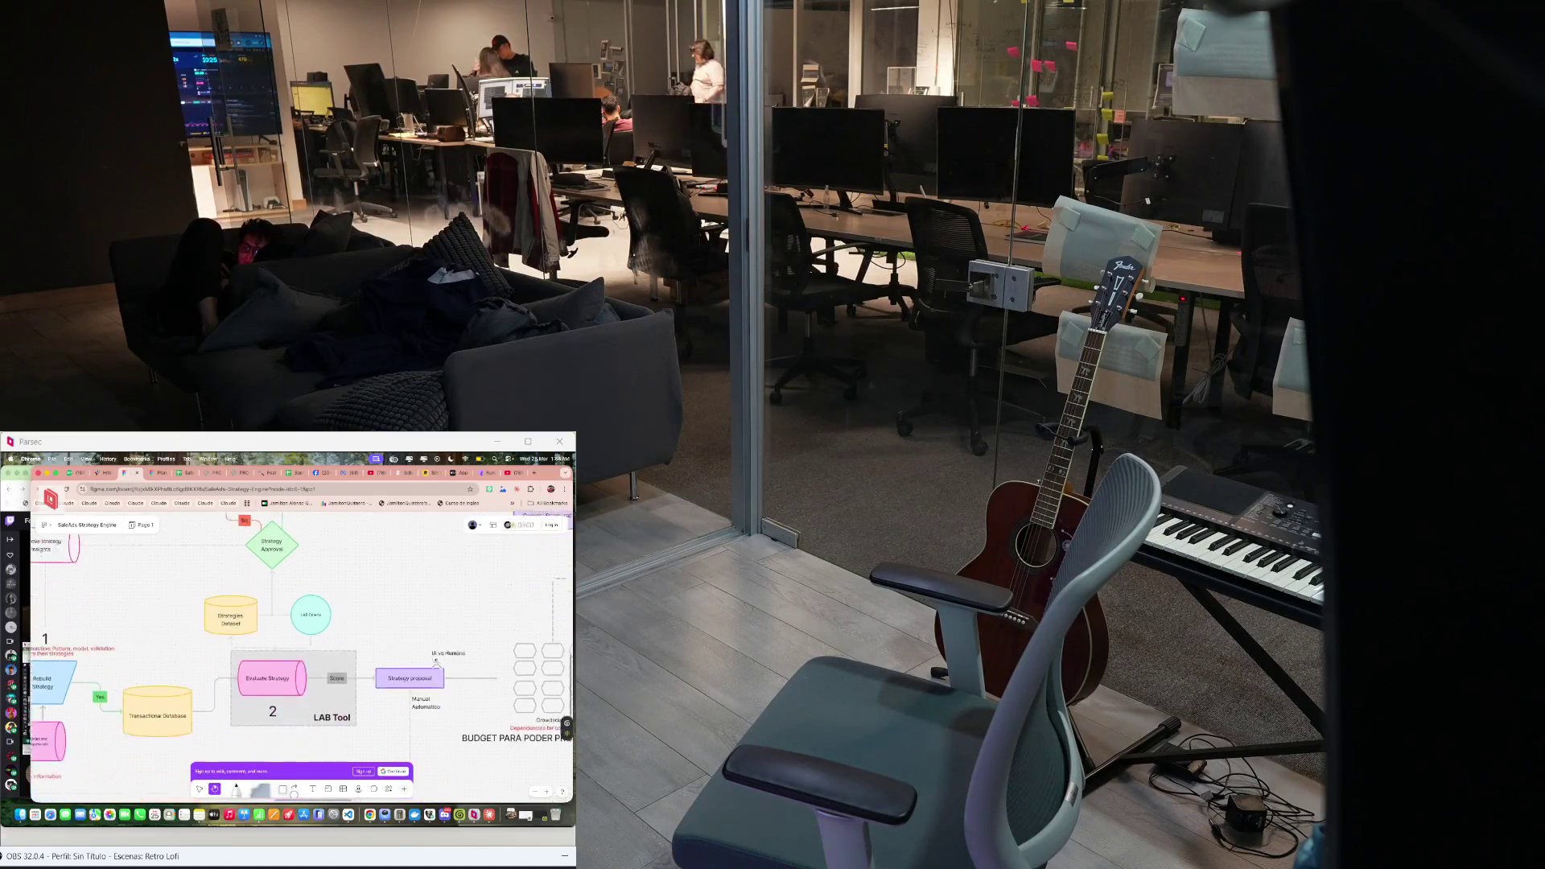
Pan the canvas to the LAB Tool group and the section below it
left_click_drag(446, 773, 402, 687)
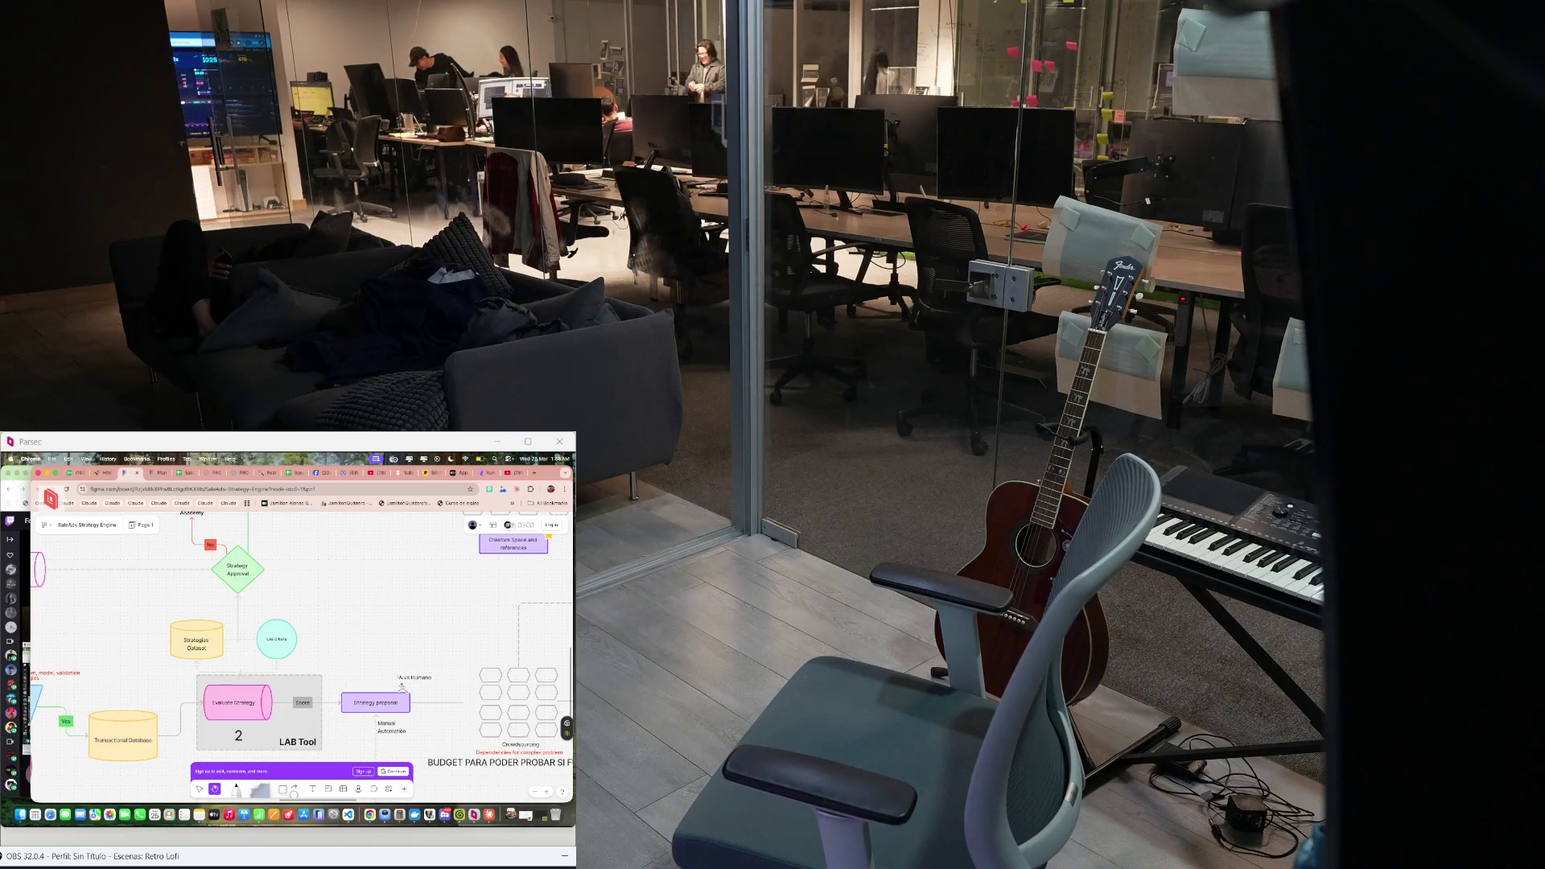
scroll(401, 685, "up", 3)
scroll(413, 677, "up", 1)
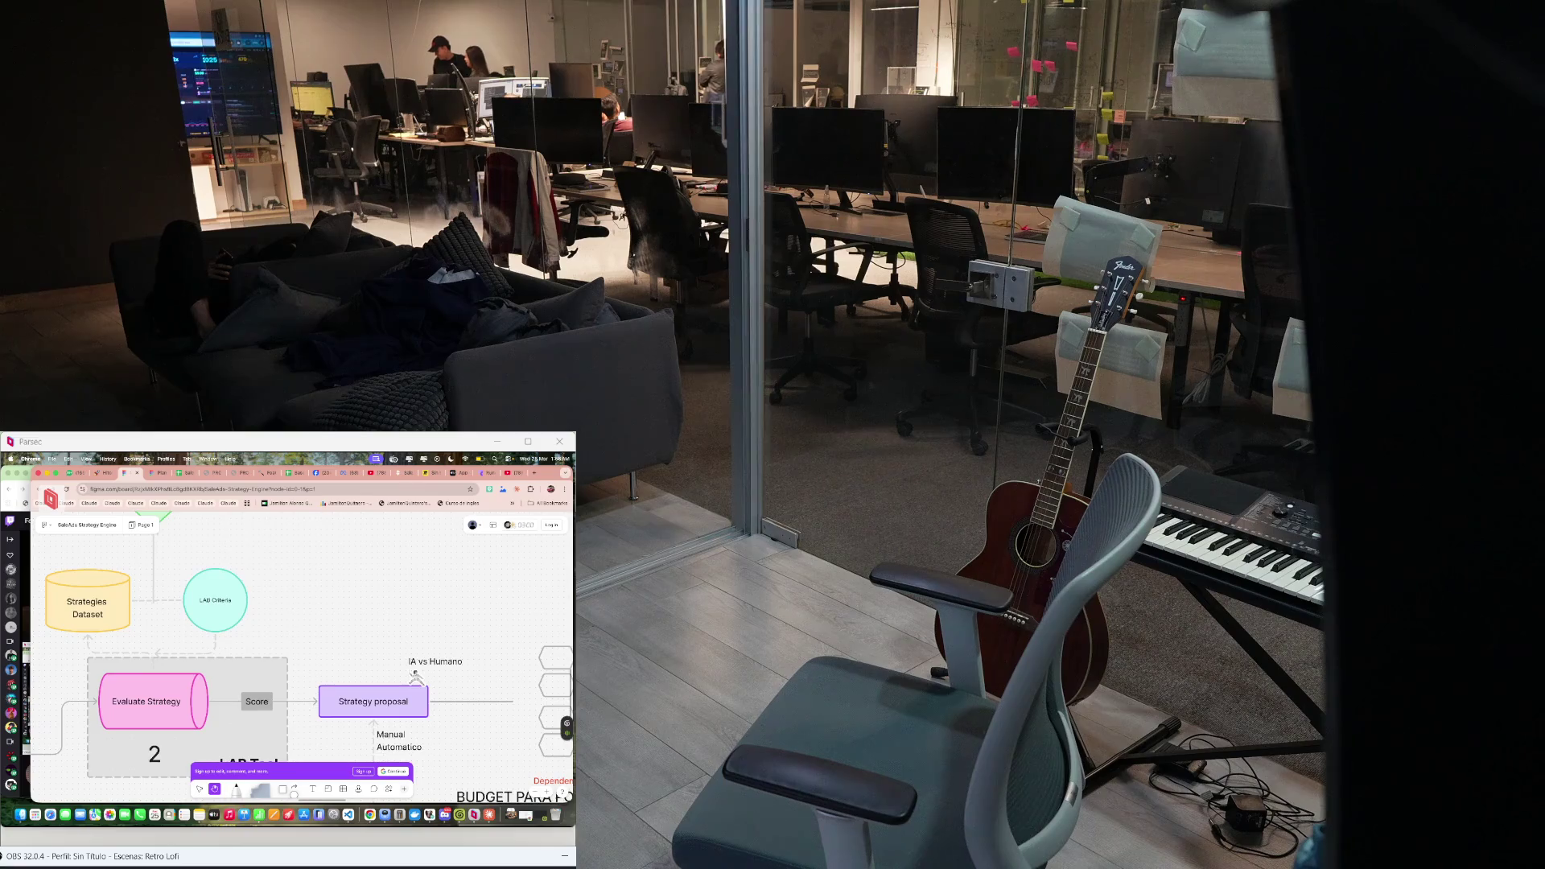
scroll(414, 676, "down", 3)
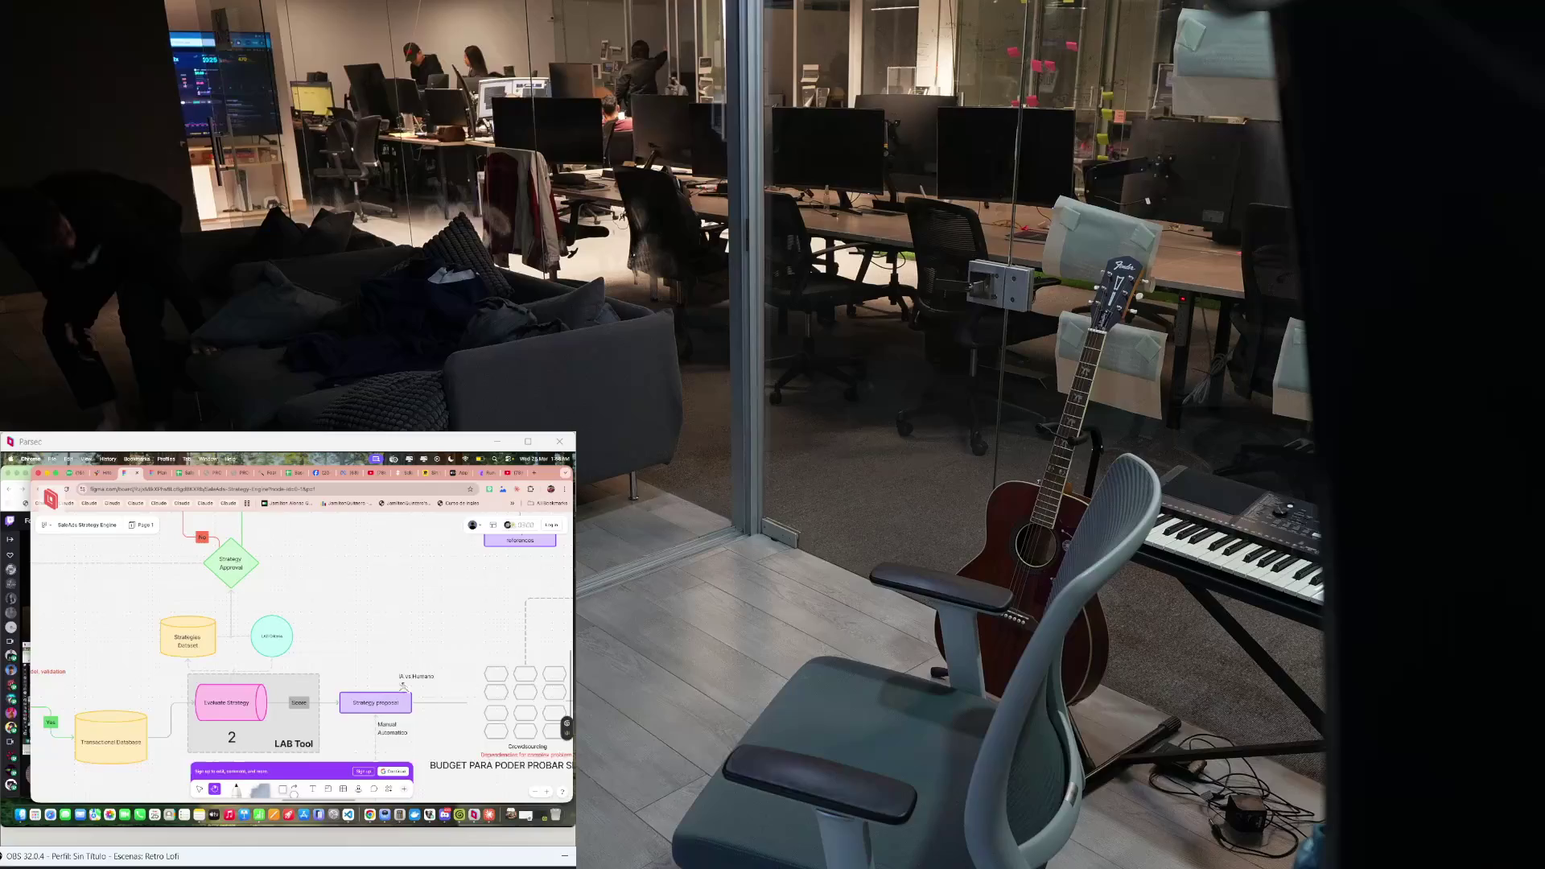
mouse_move(403, 685)
left_mouse_down()
mouse_move(383, 622)
mouse_move(413, 591)
left_mouse_up()
scroll(413, 591, "left", 2)
scroll(413, 590, "left", 2)
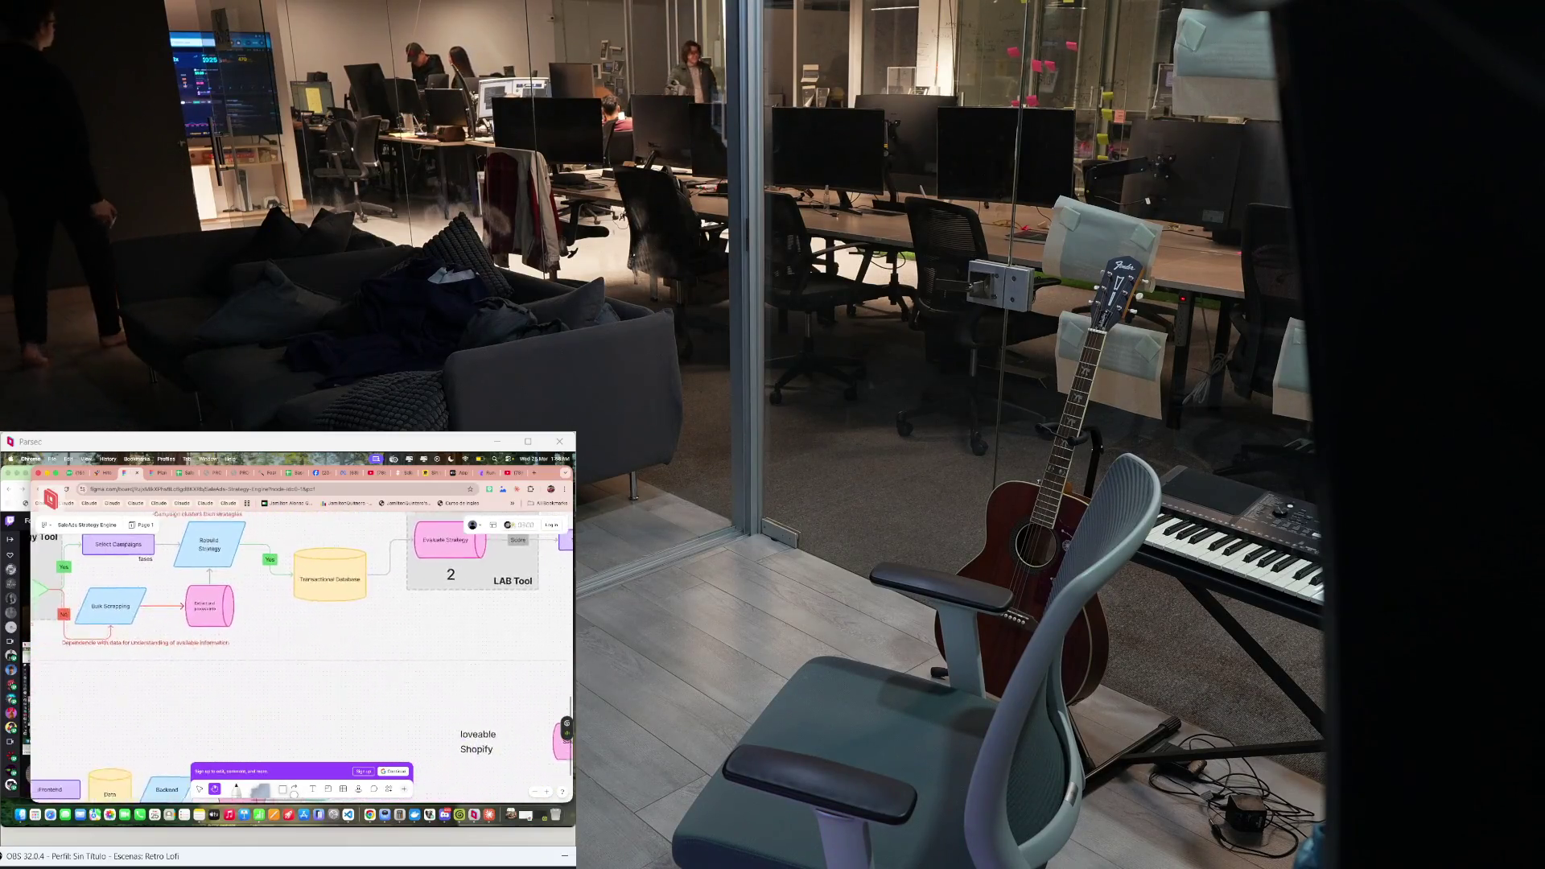
scroll(413, 591, "left", 2)
scroll(413, 590, "left", 2)
scroll(326, 652, "right", 1)
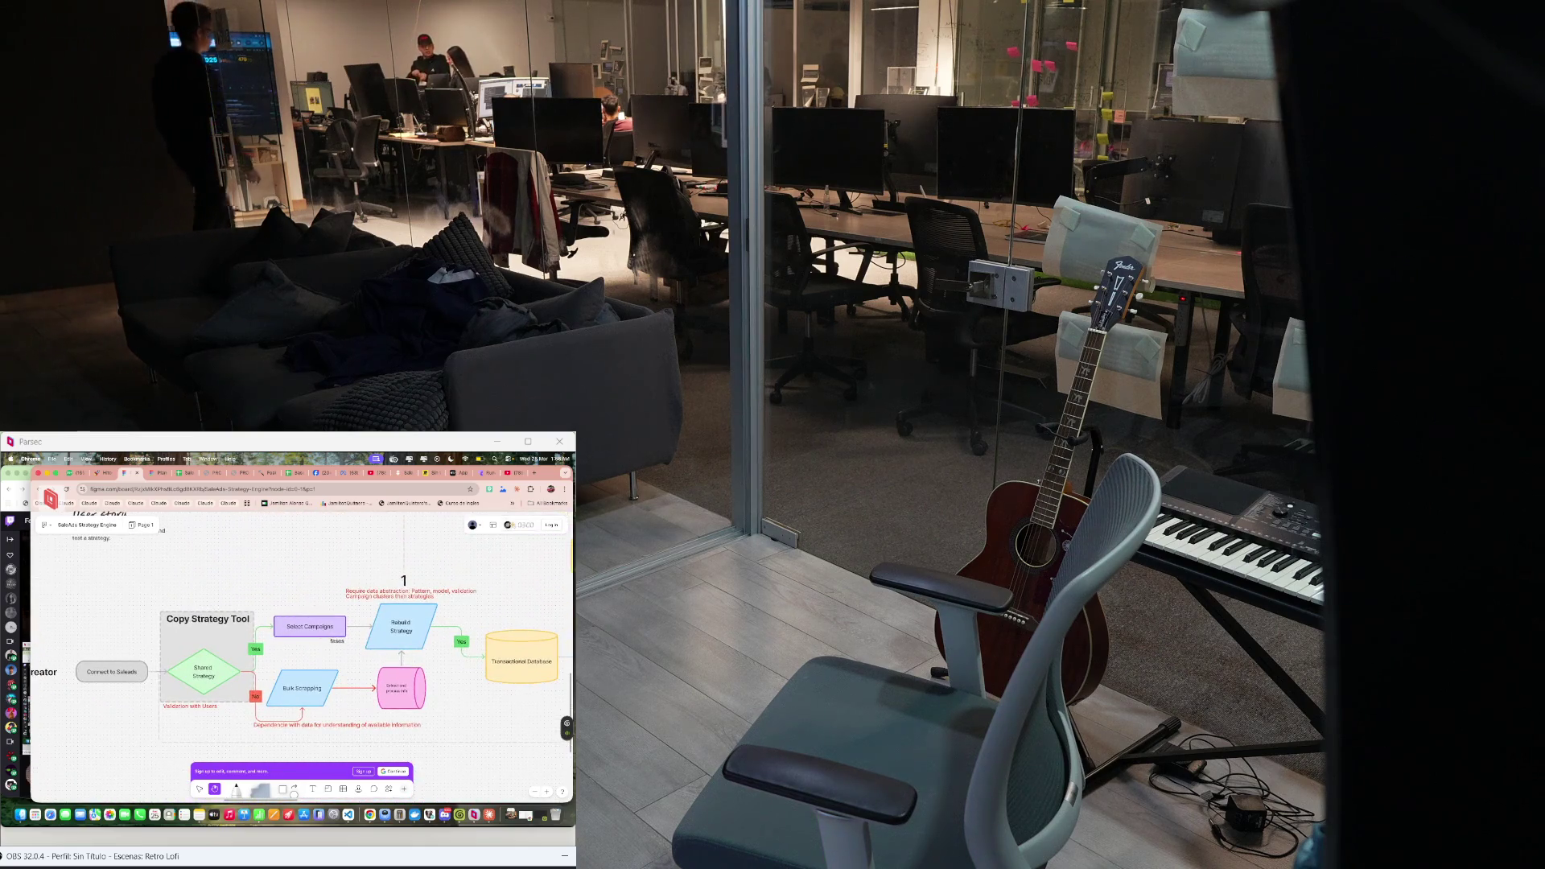
scroll(303, 653, "right", 5)
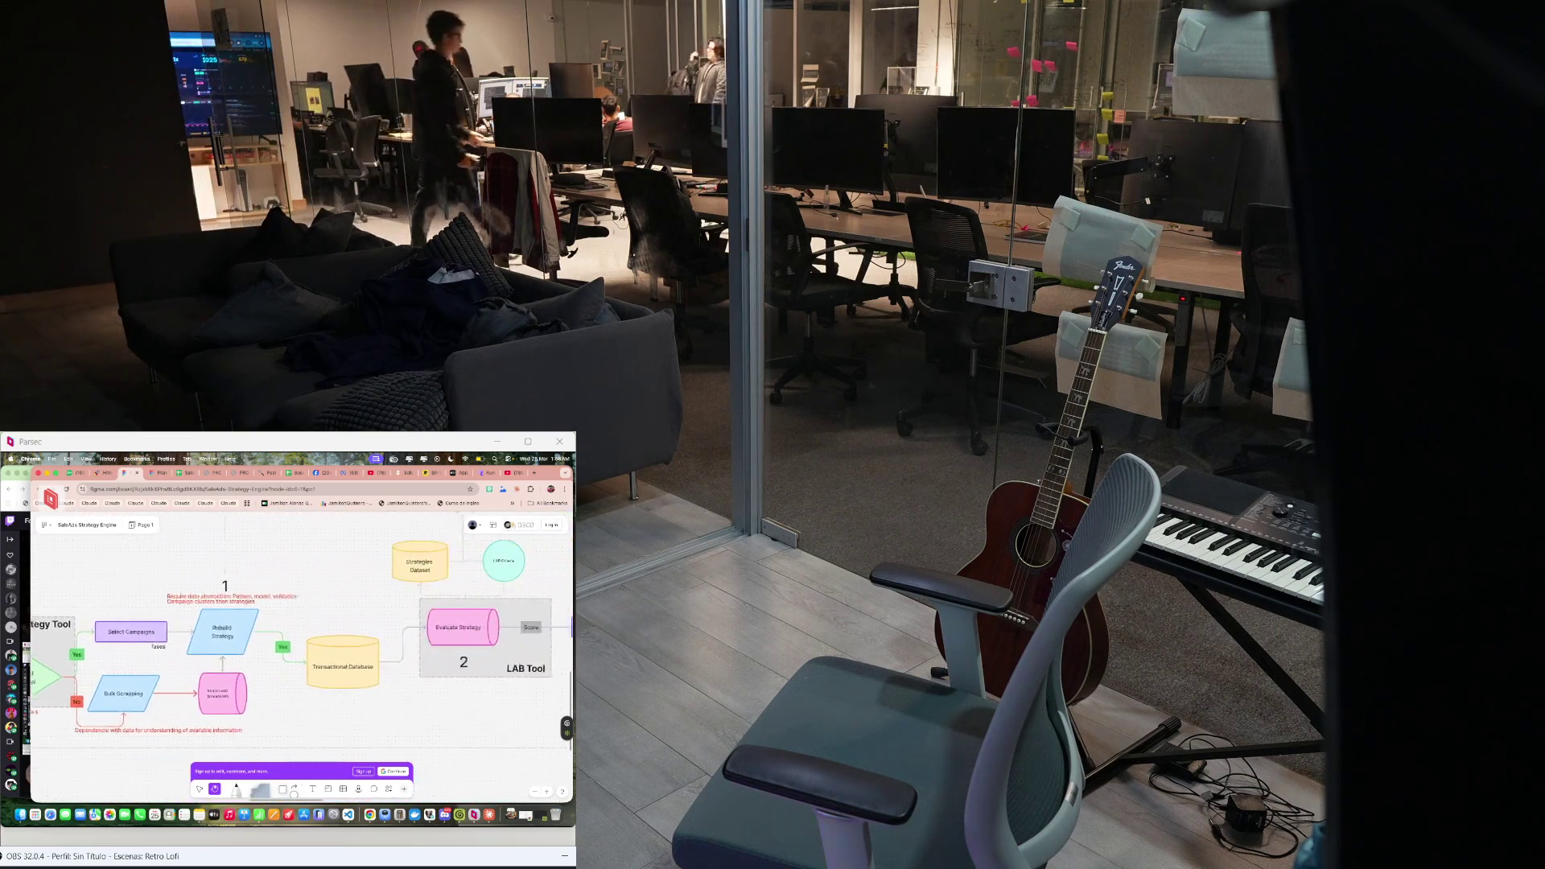
scroll(303, 653, "right", 2)
scroll(303, 651, "right", 1)
Pan the canvas to bring the LAB Tool and budget section into view
left_click_drag(537, 617, 353, 659)
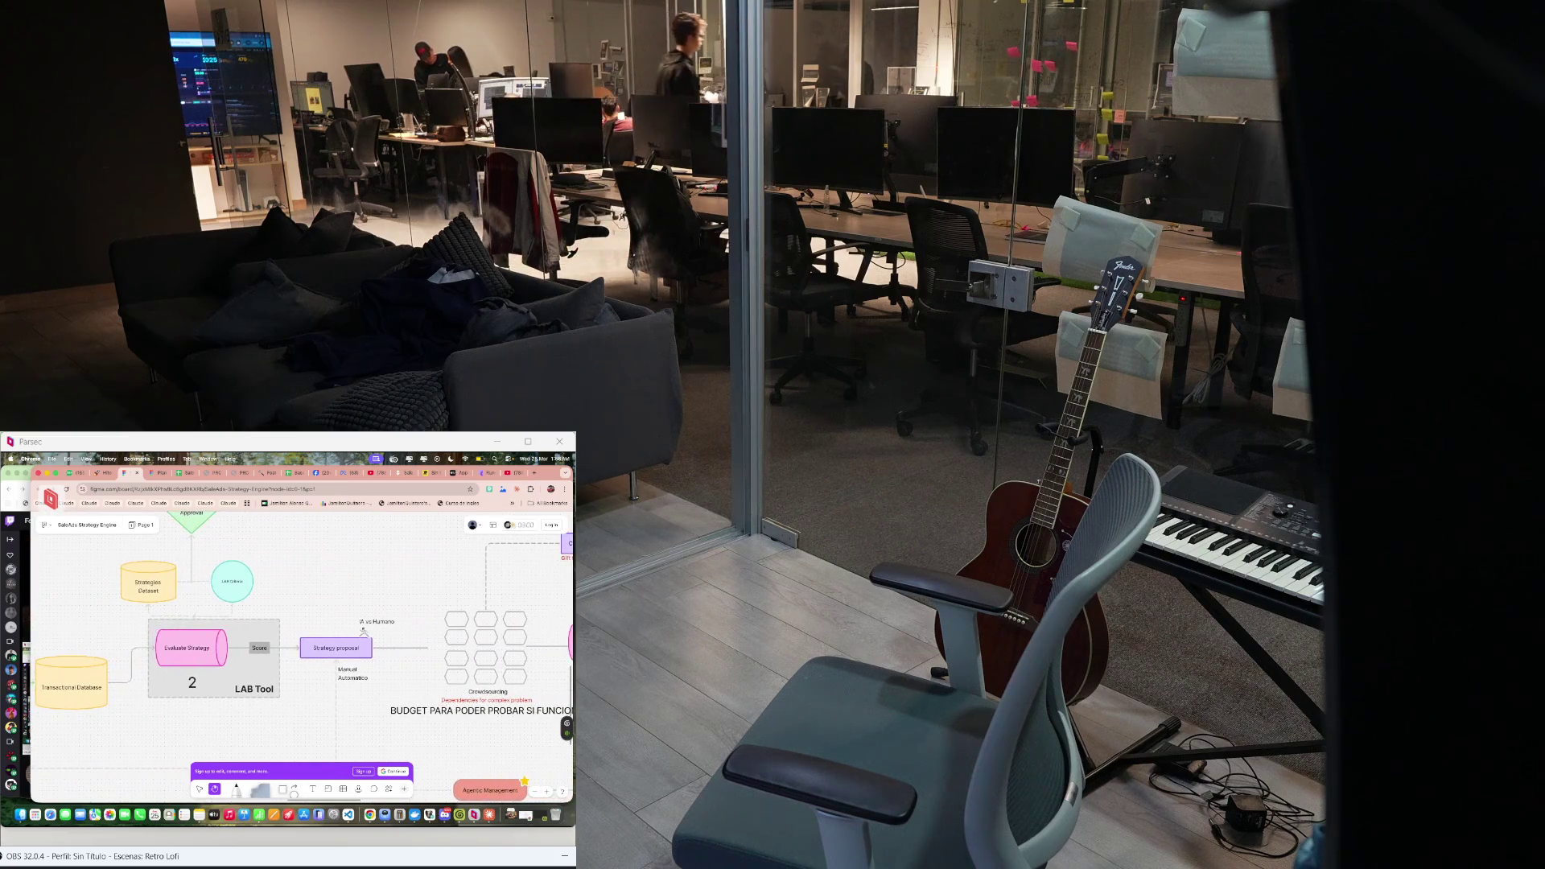
scroll(354, 659, "up", 2)
scroll(353, 659, "up", 5)
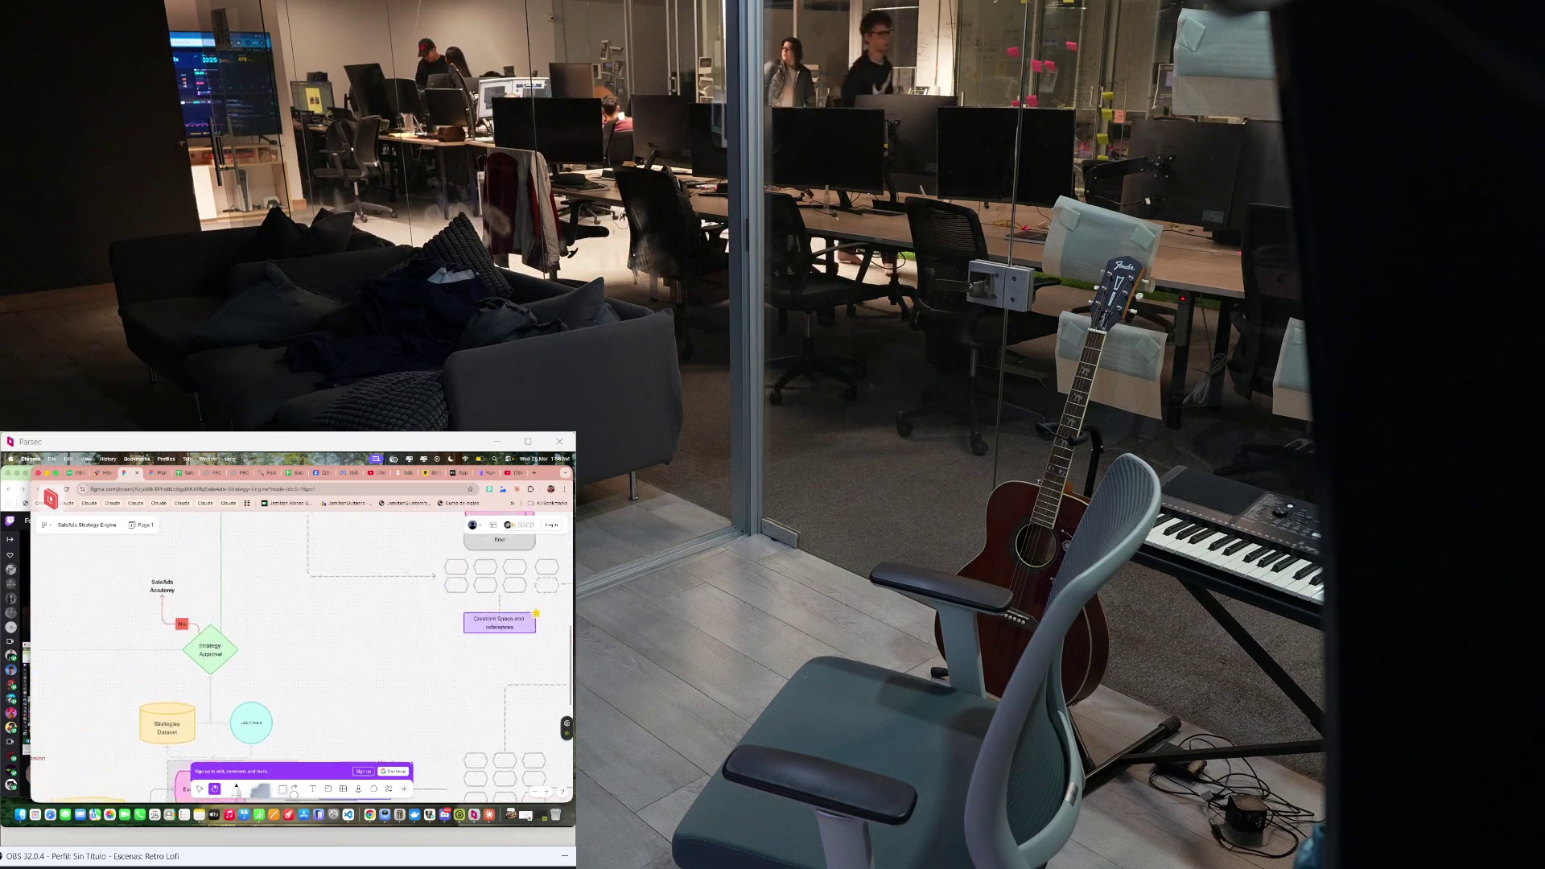
scroll(354, 659, "up", 5)
scroll(354, 660, "up", 3)
scroll(302, 657, "down", 1)
scroll(302, 657, "right", 1)
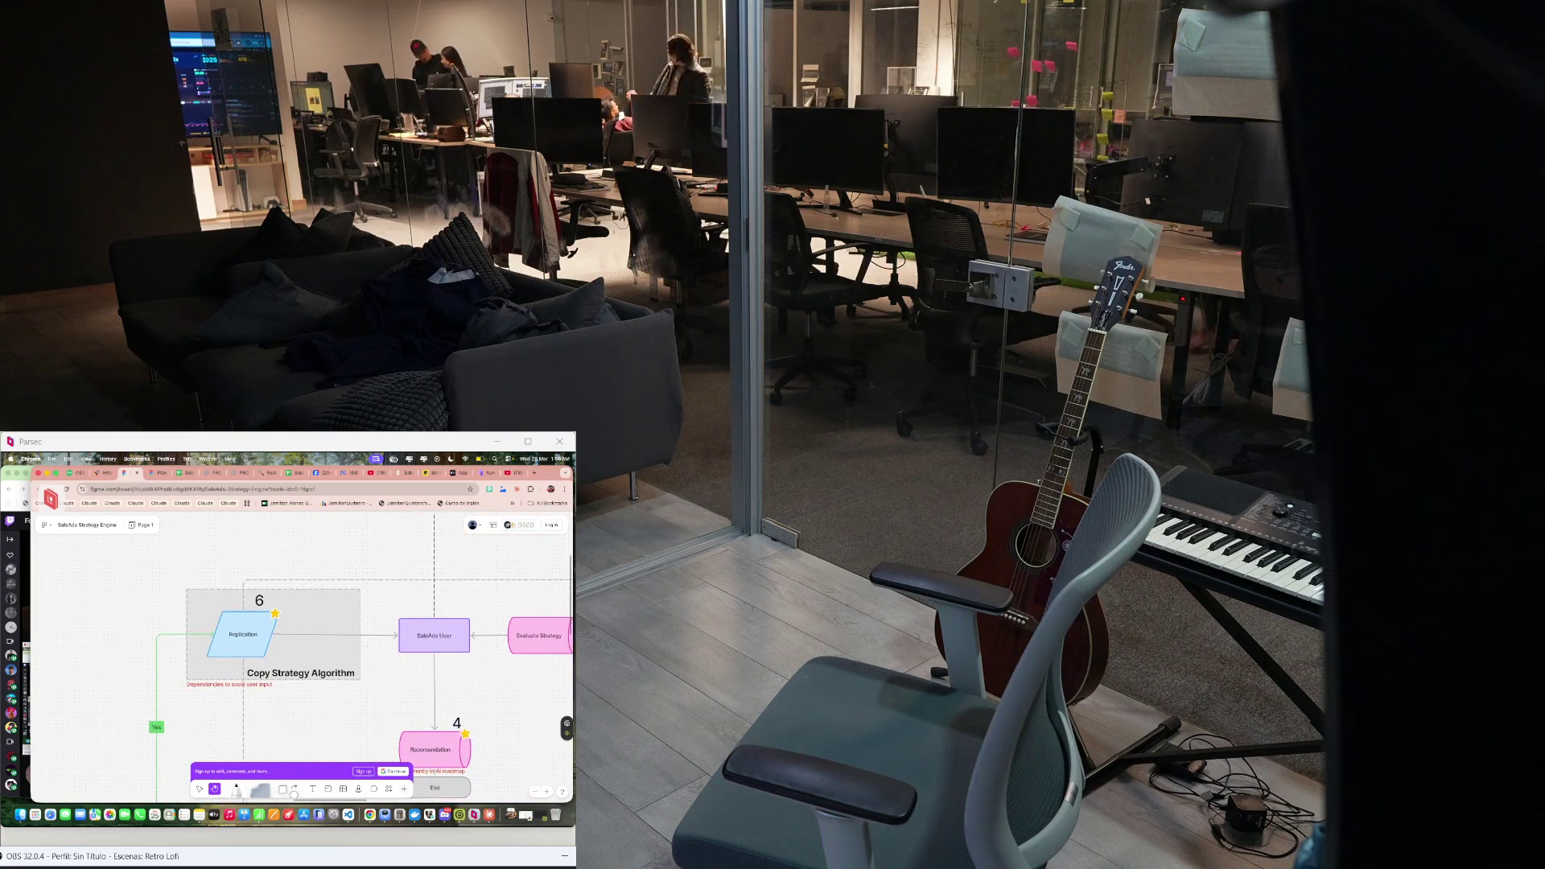
scroll(265, 623, "down", 3)
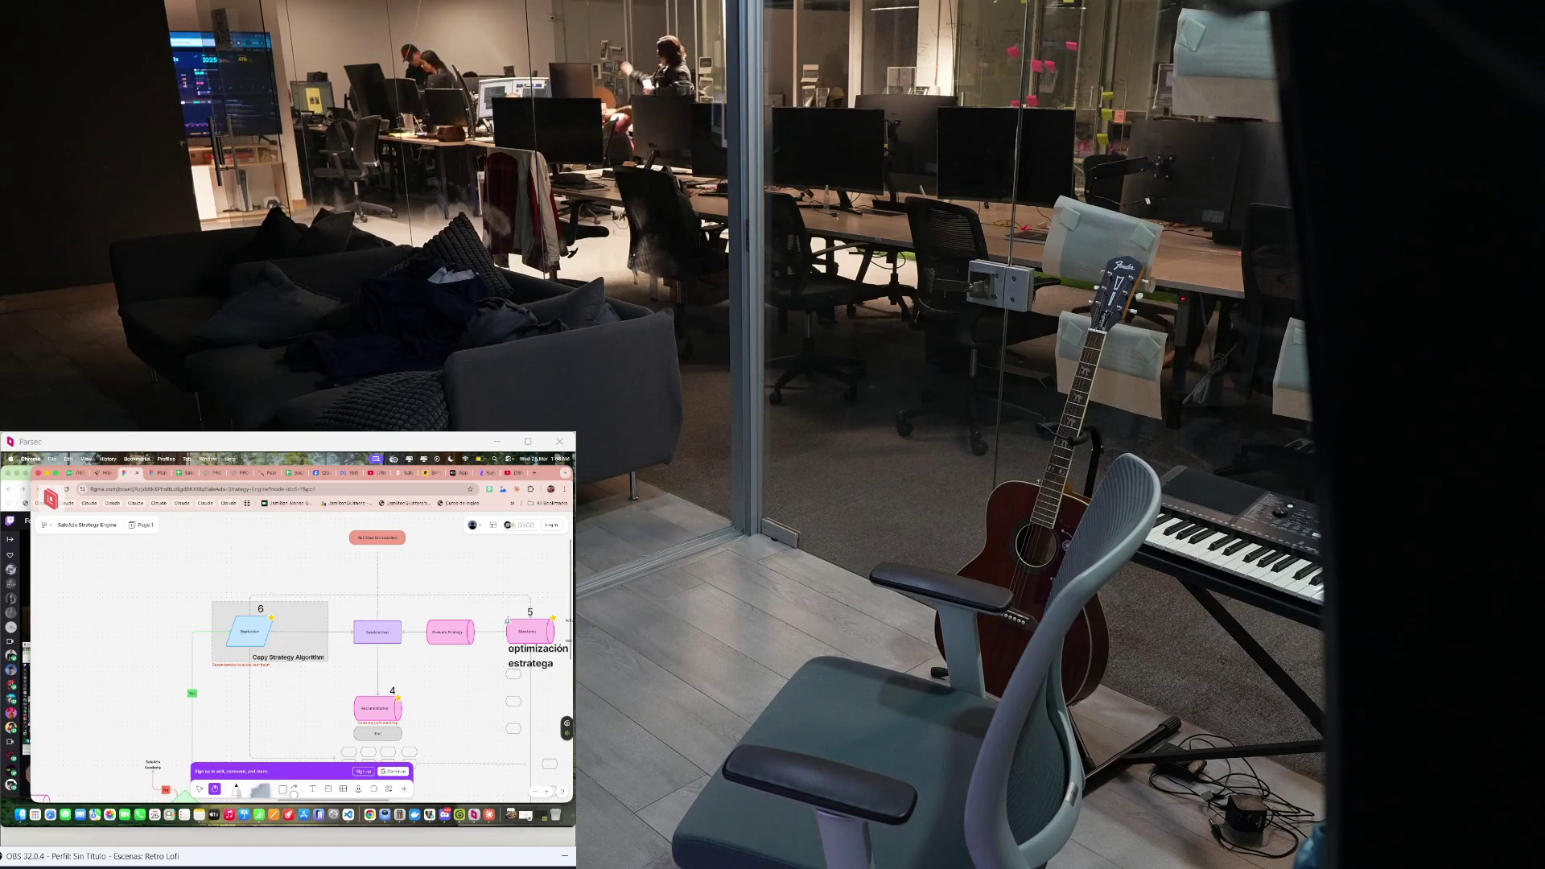
scroll(274, 661, "up", 3)
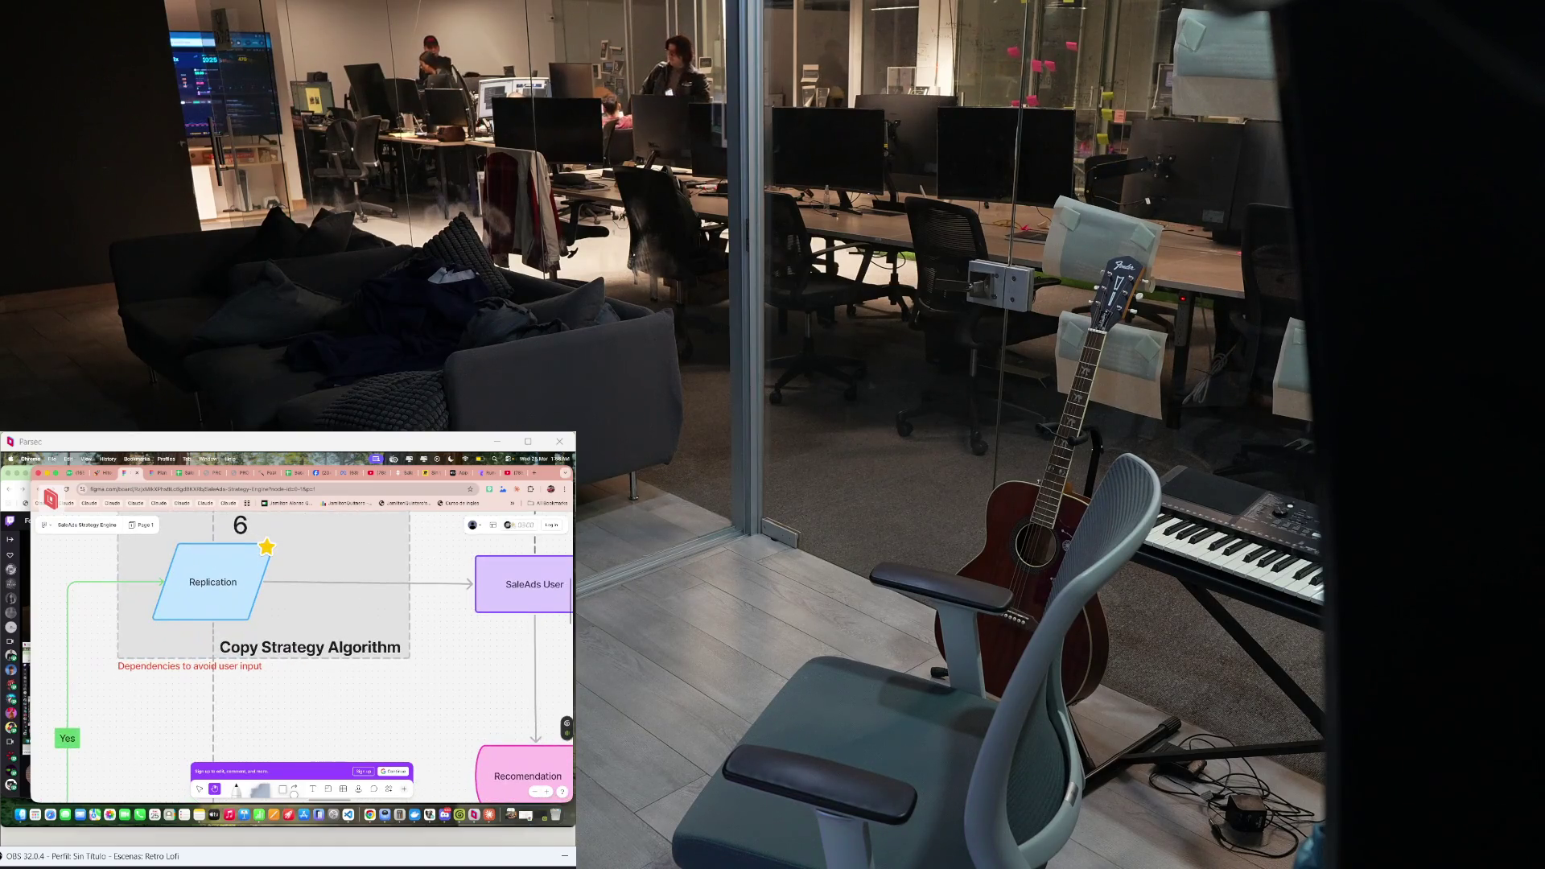
scroll(273, 663, "down", 2)
scroll(272, 662, "down", 2)
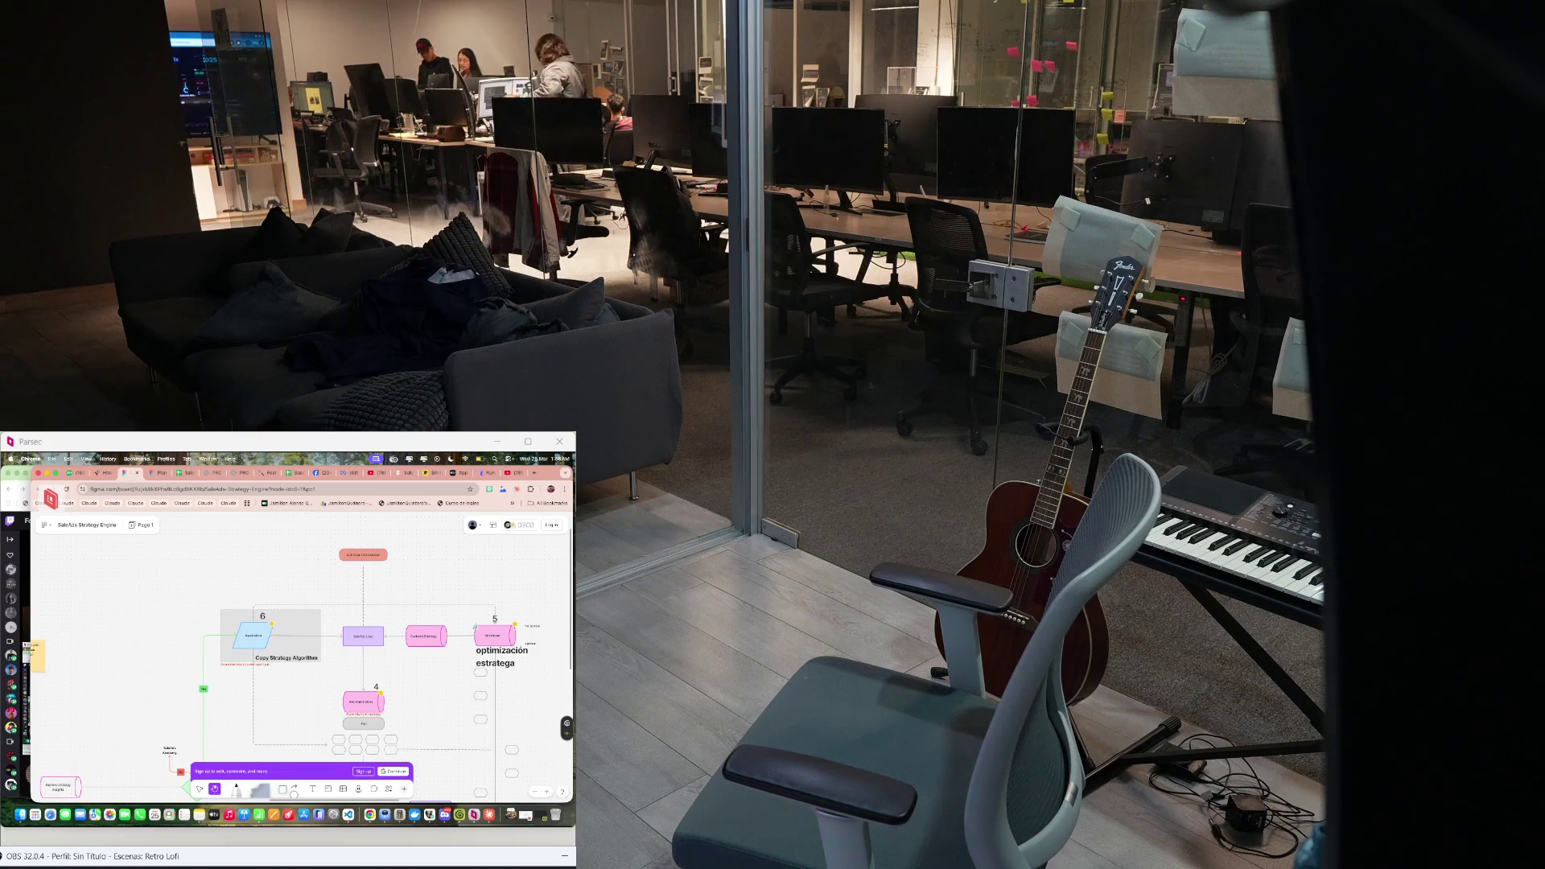
scroll(302, 652, "down", 3)
scroll(302, 652, "down", 3)
scroll(303, 652, "down", 3)
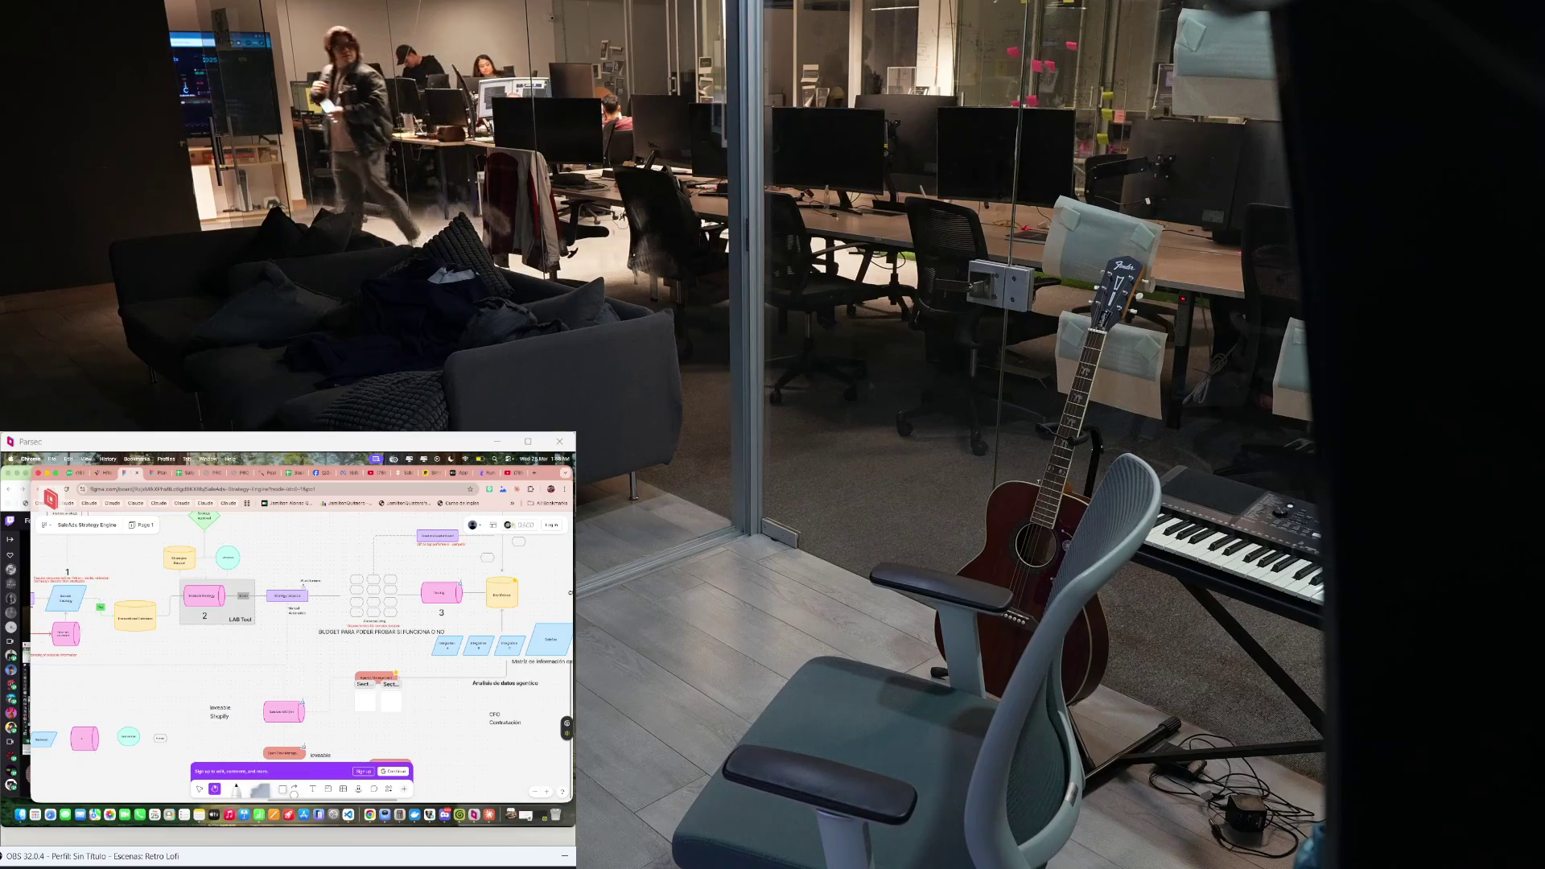
scroll(301, 653, "up", 1)
scroll(303, 652, "right", 1)
scroll(293, 590, "up", 3)
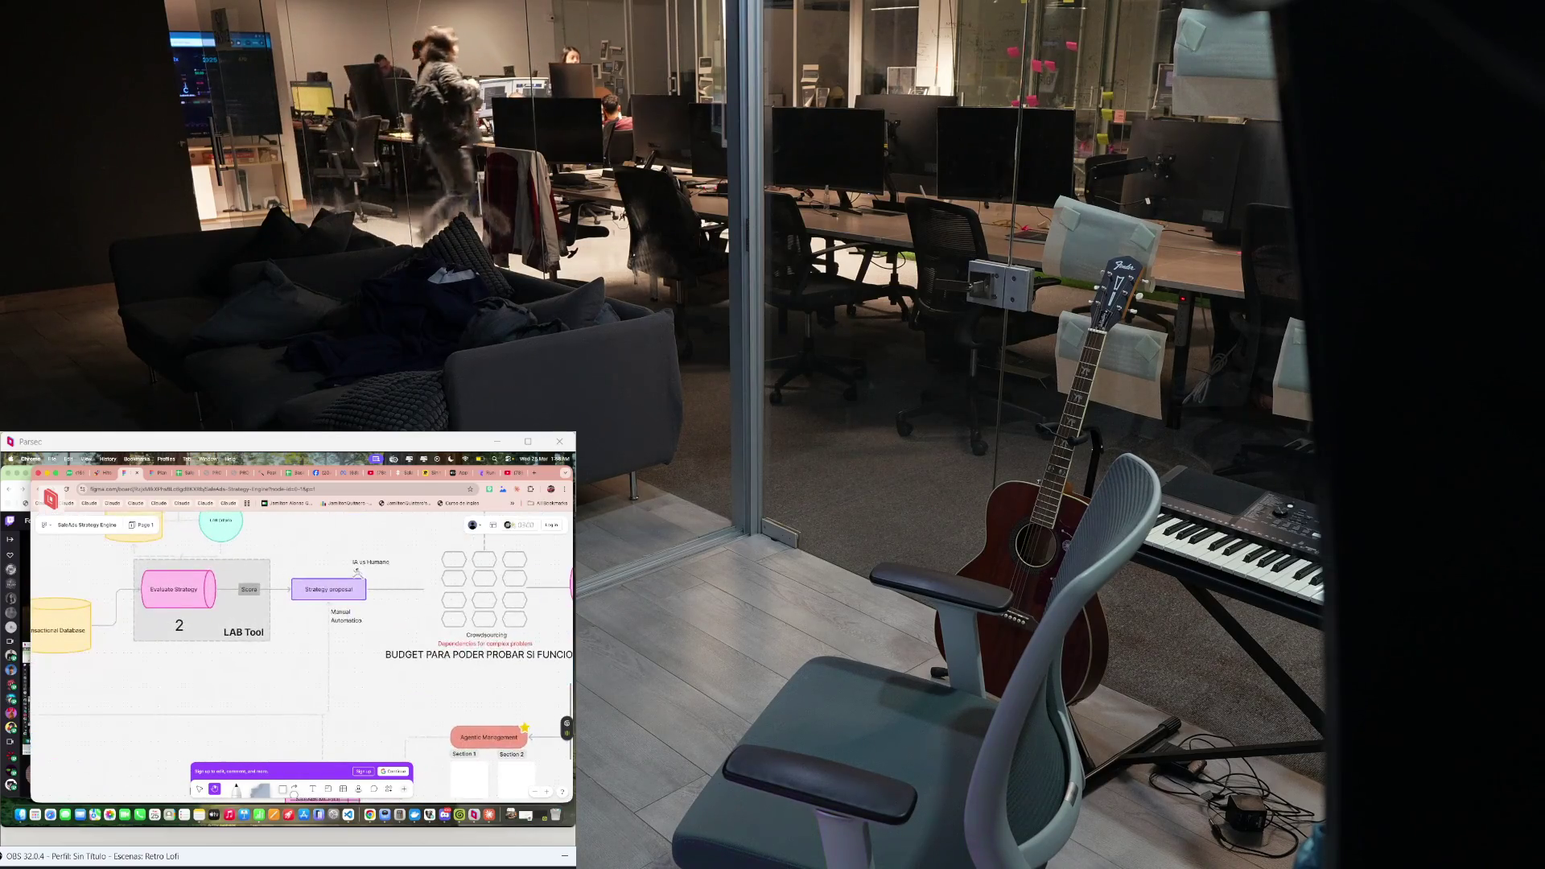
scroll(241, 595, "up", 2)
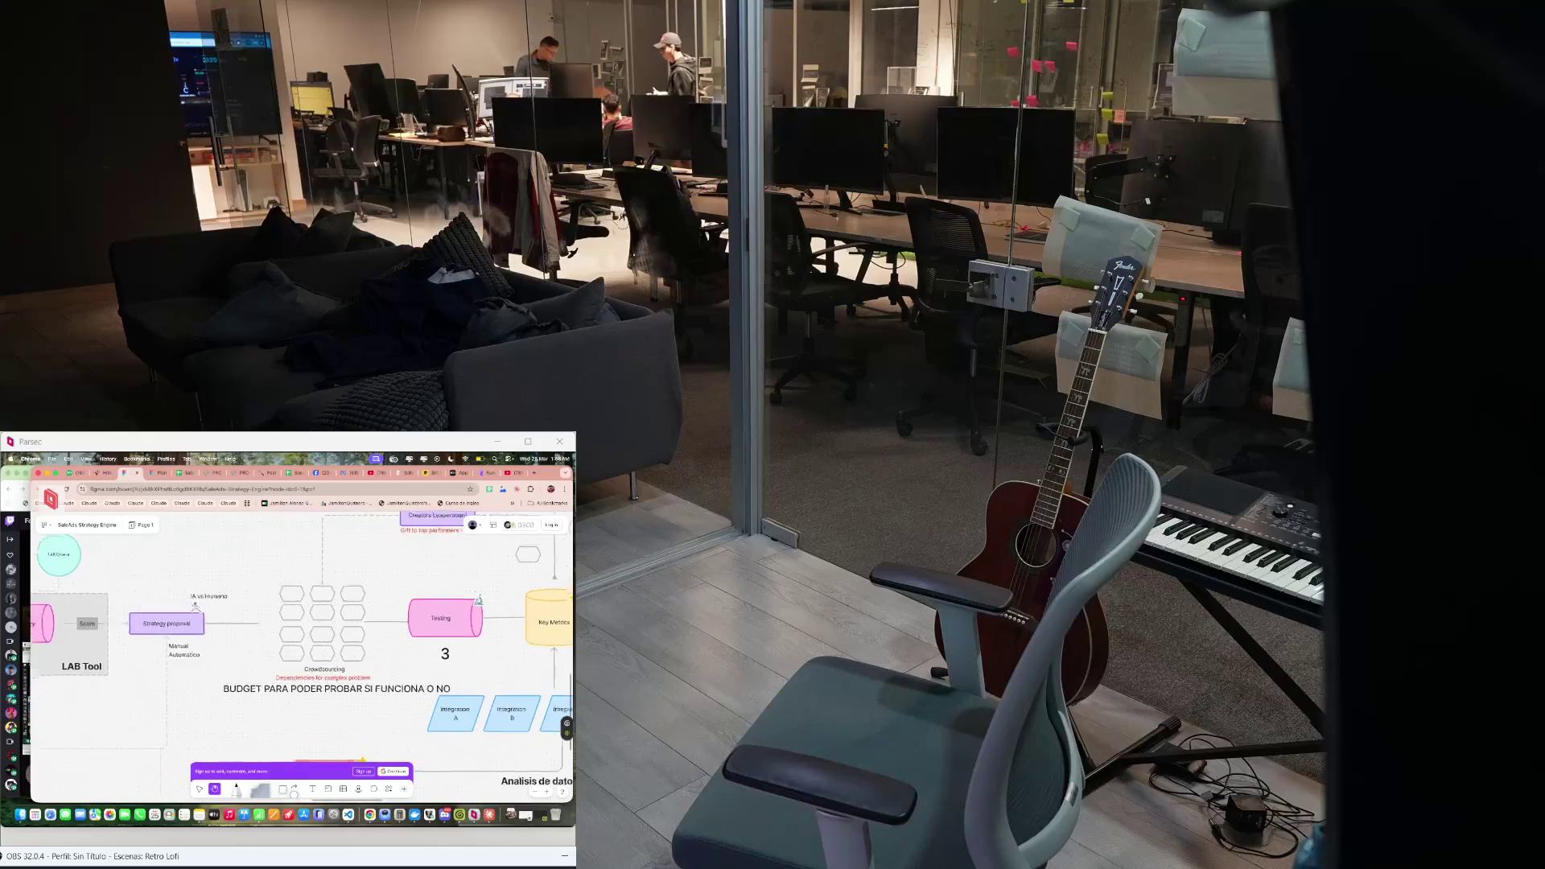
scroll(302, 652, "up", 3)
scroll(303, 652, "right", 2)
scroll(302, 652, "up", 1)
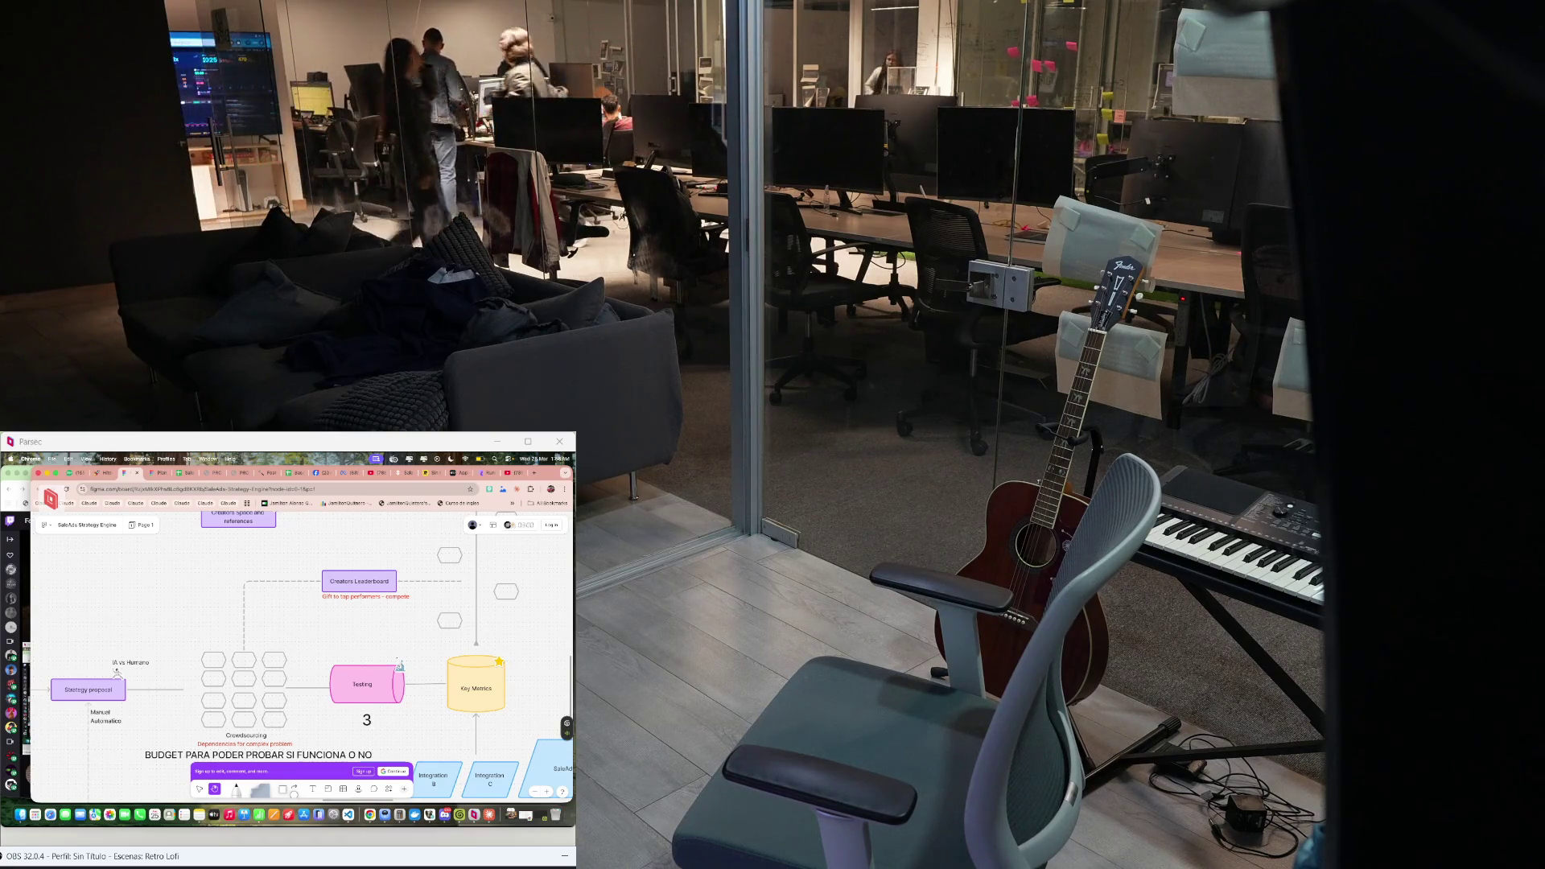
scroll(302, 653, "down", 2)
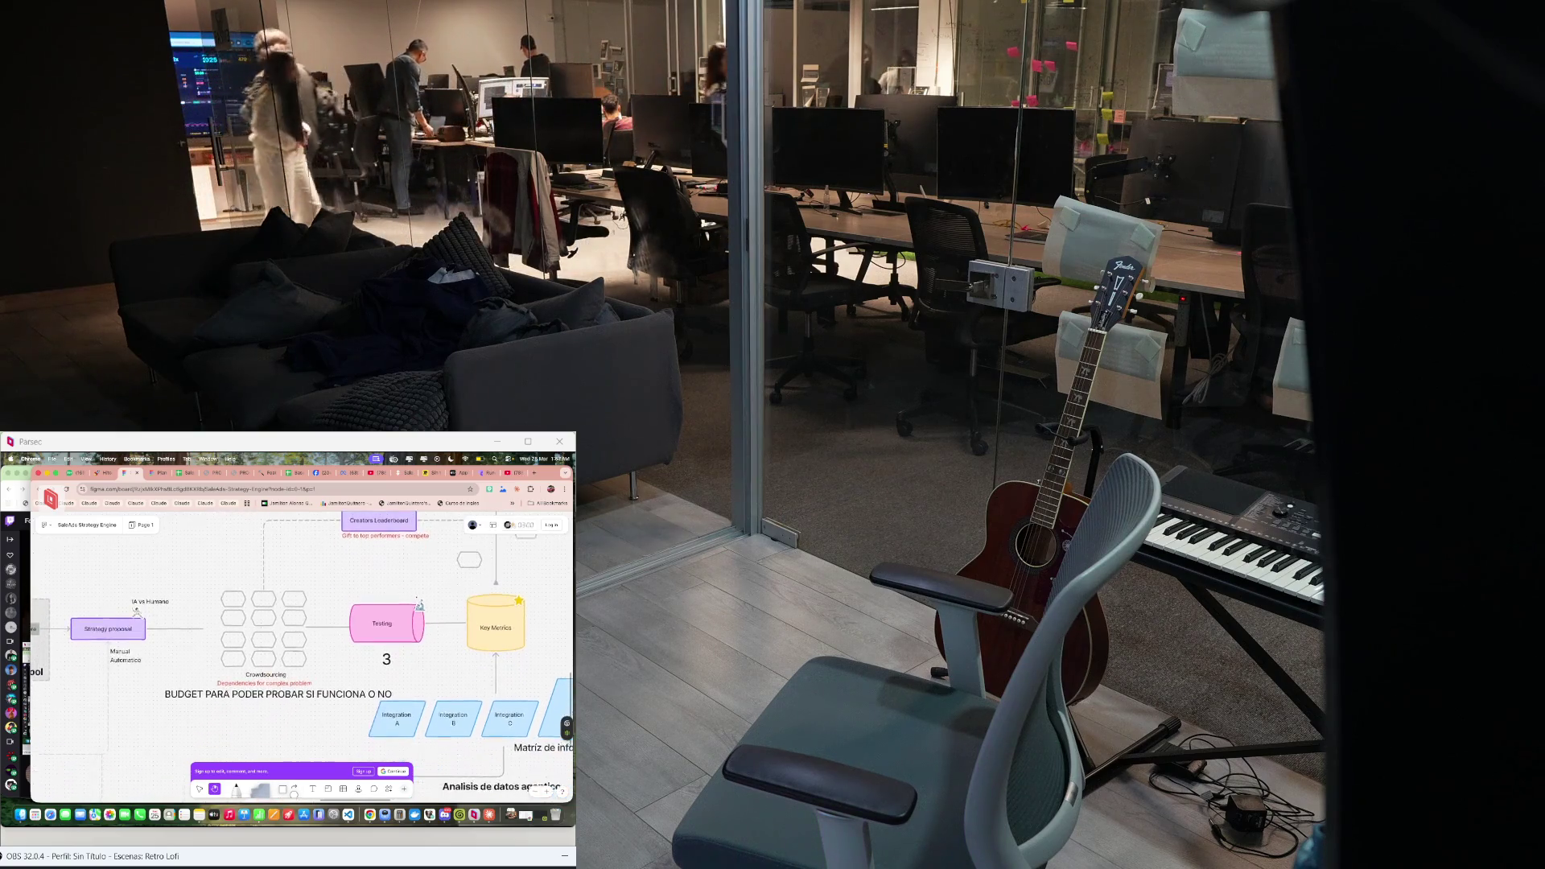
scroll(302, 653, "down", 2)
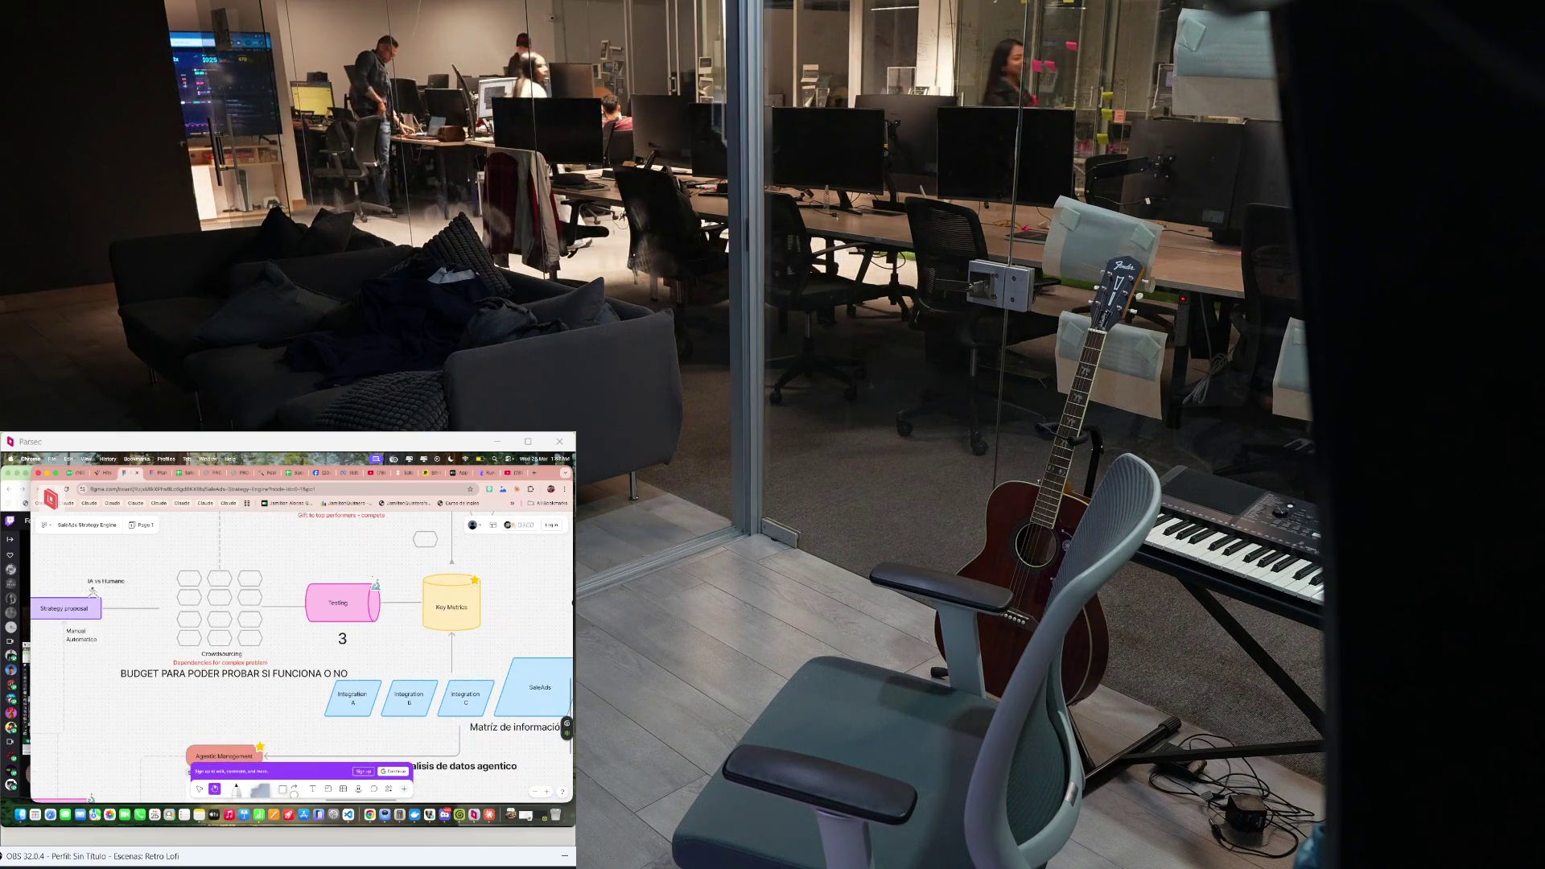
scroll(302, 651, "right", 2)
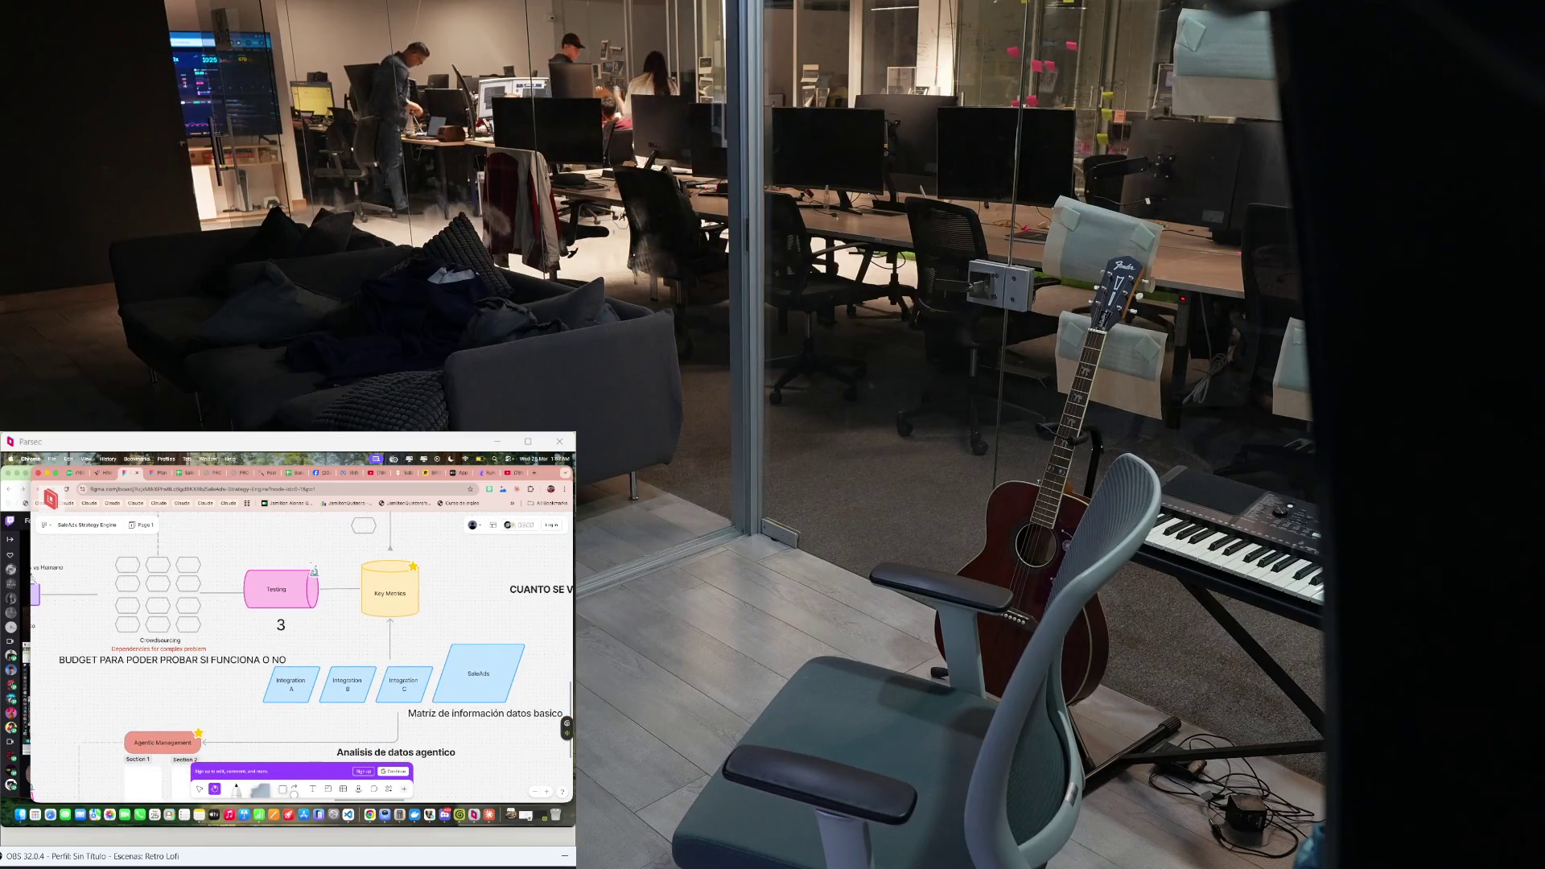
scroll(302, 652, "up", 3)
scroll(302, 651, "right", 2)
scroll(302, 652, "up", 2)
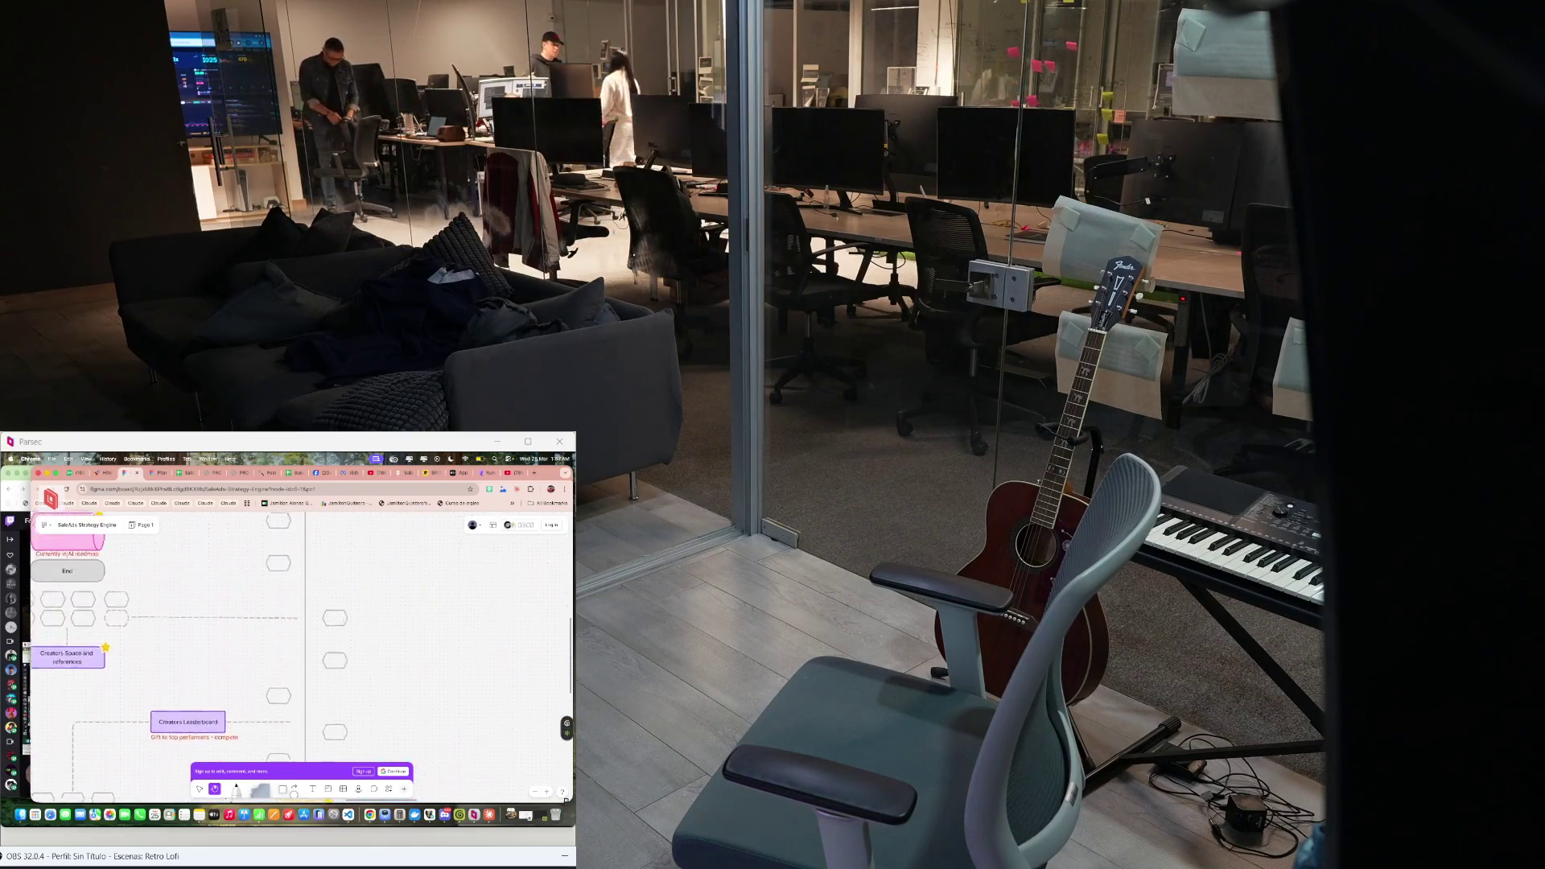
scroll(303, 652, "up", 2)
scroll(303, 652, "up", 2)
scroll(302, 653, "down", 2)
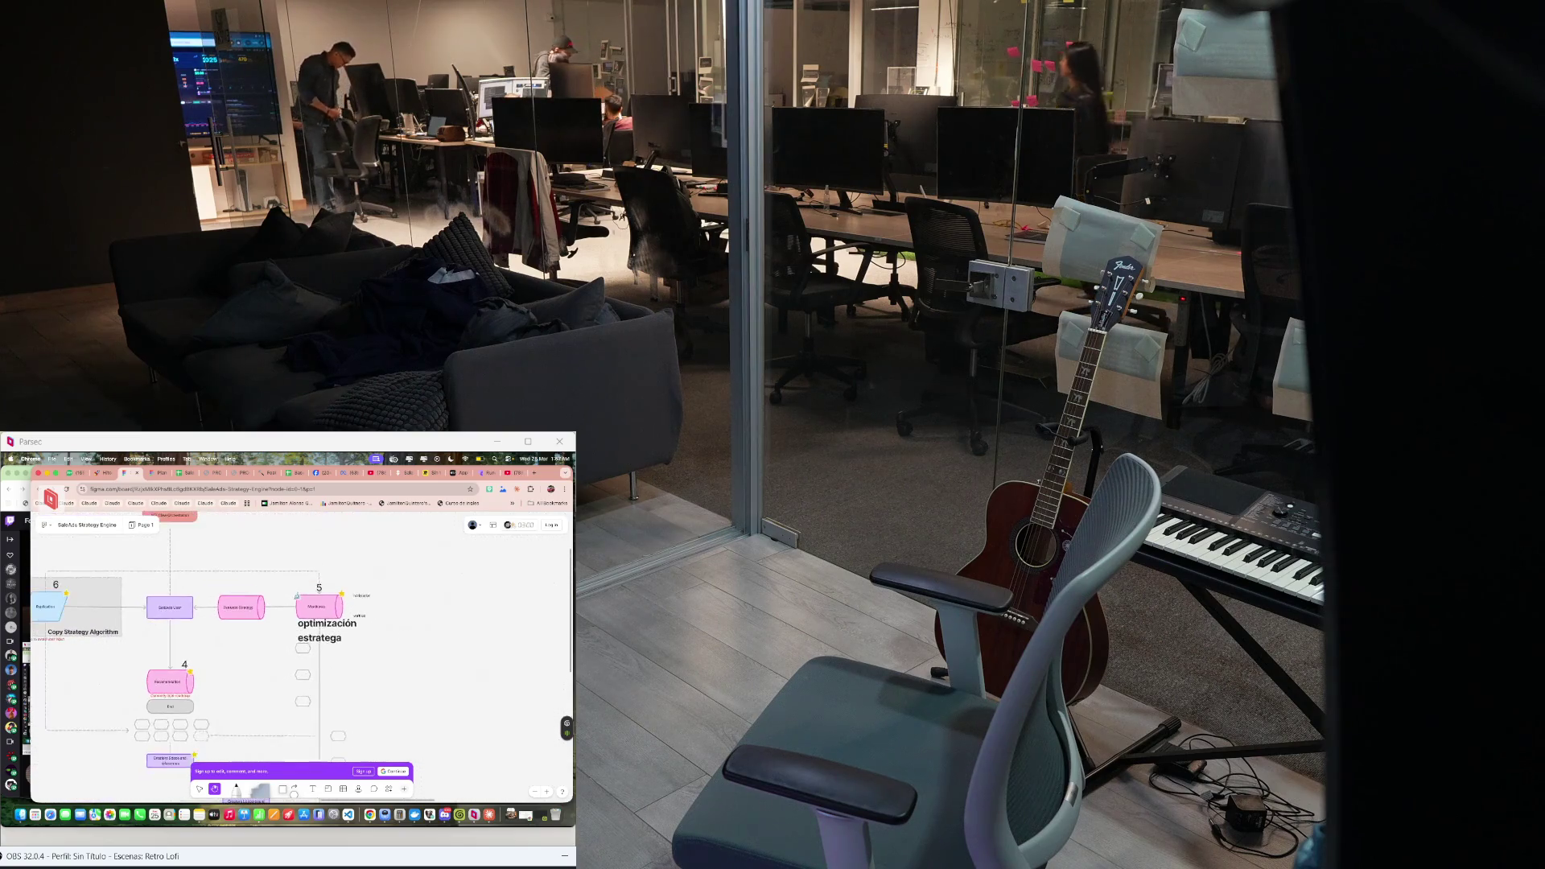
scroll(270, 587, "up", 3)
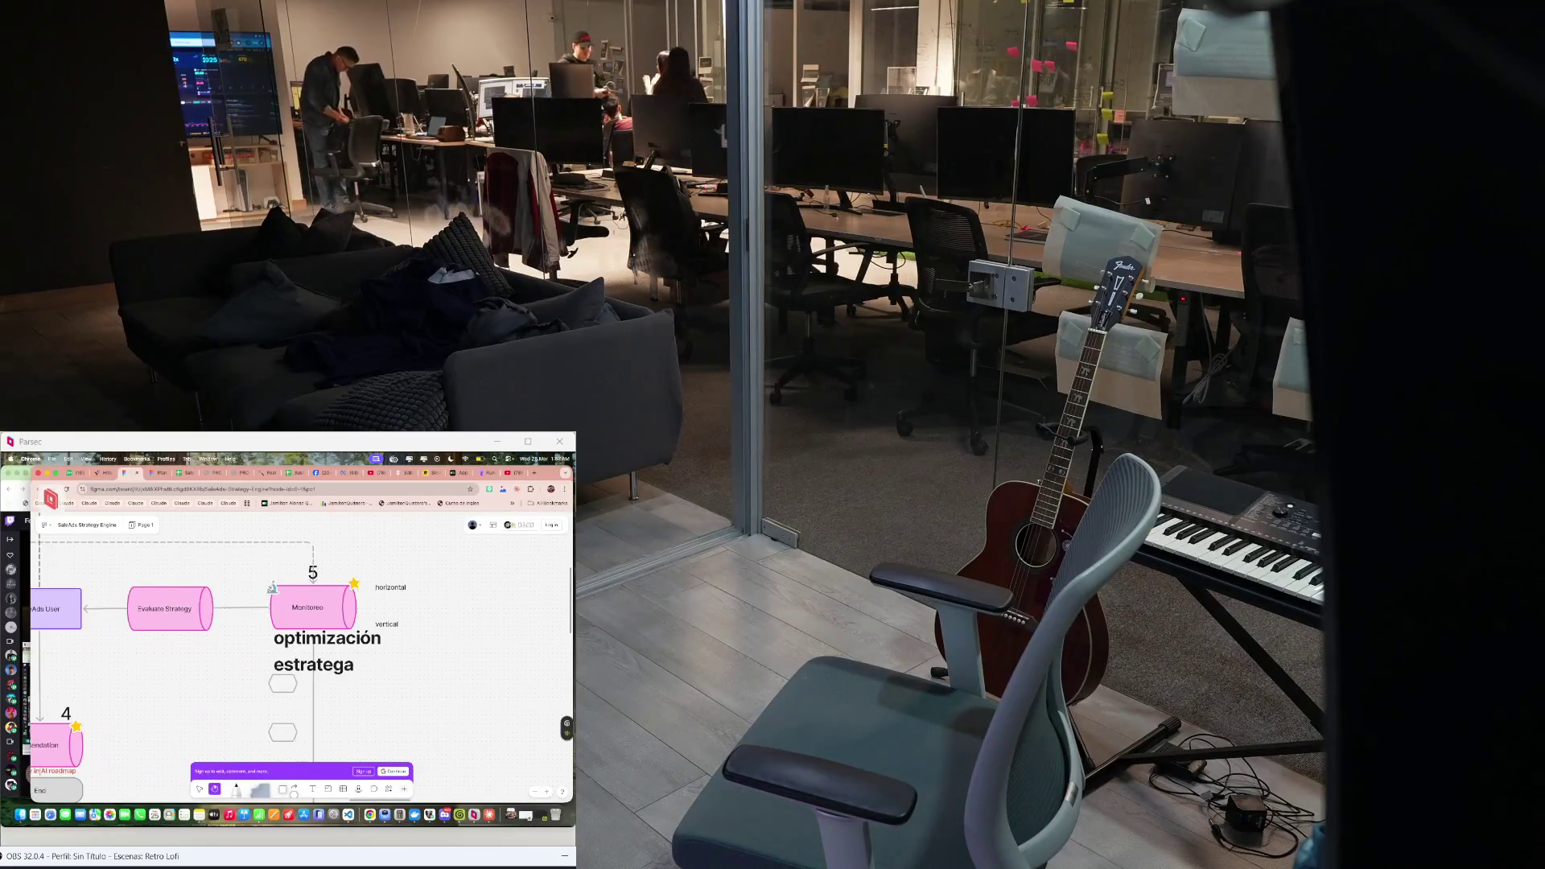
scroll(230, 665, "left", 2)
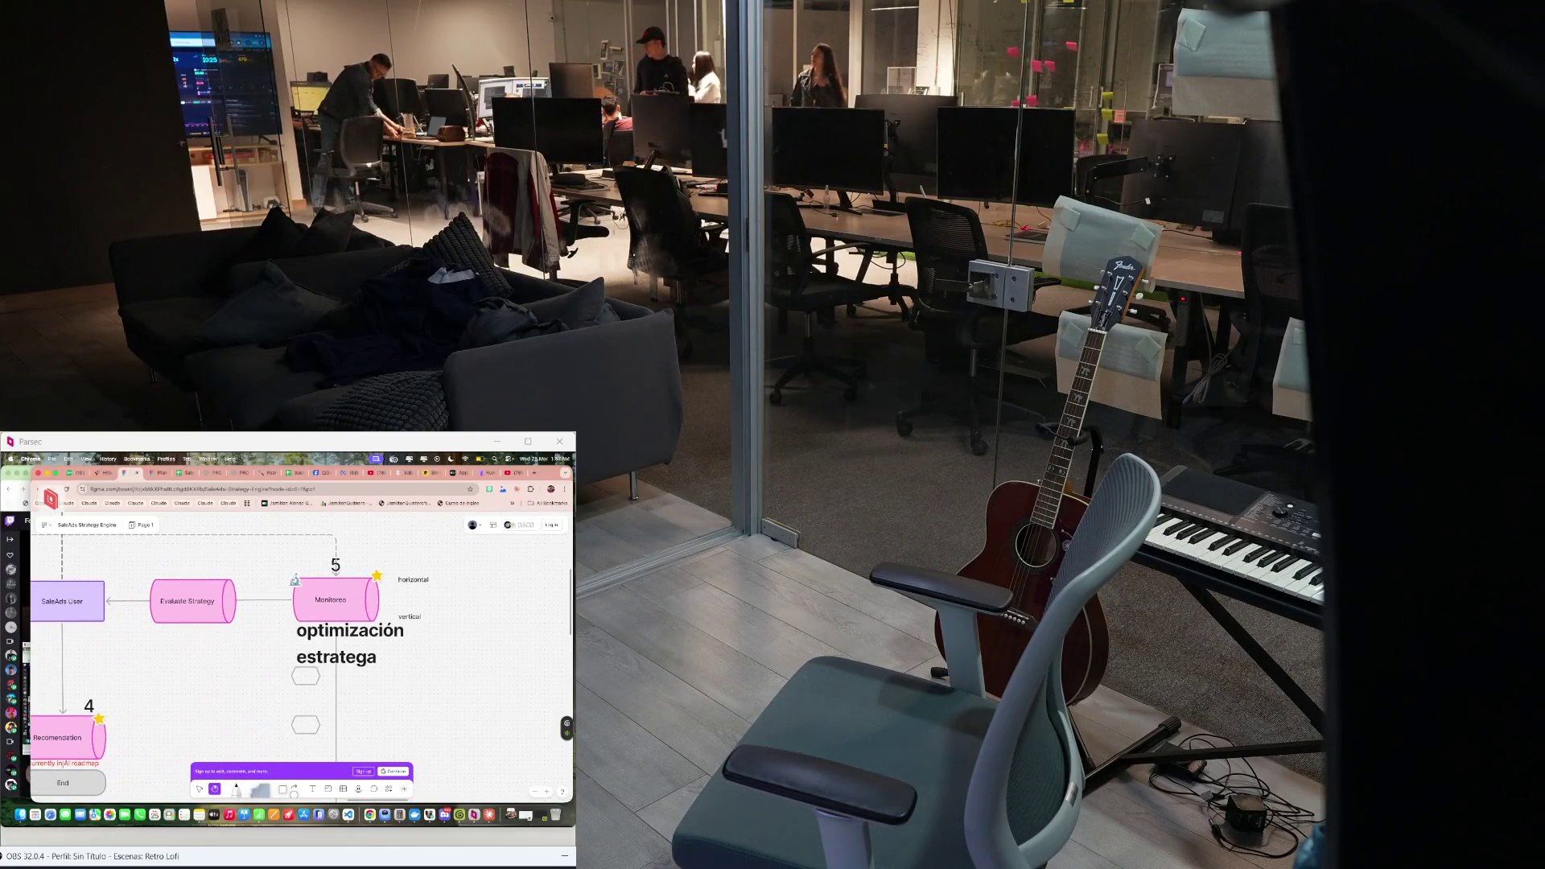
scroll(235, 659, "down", 2)
scroll(234, 658, "left", 1)
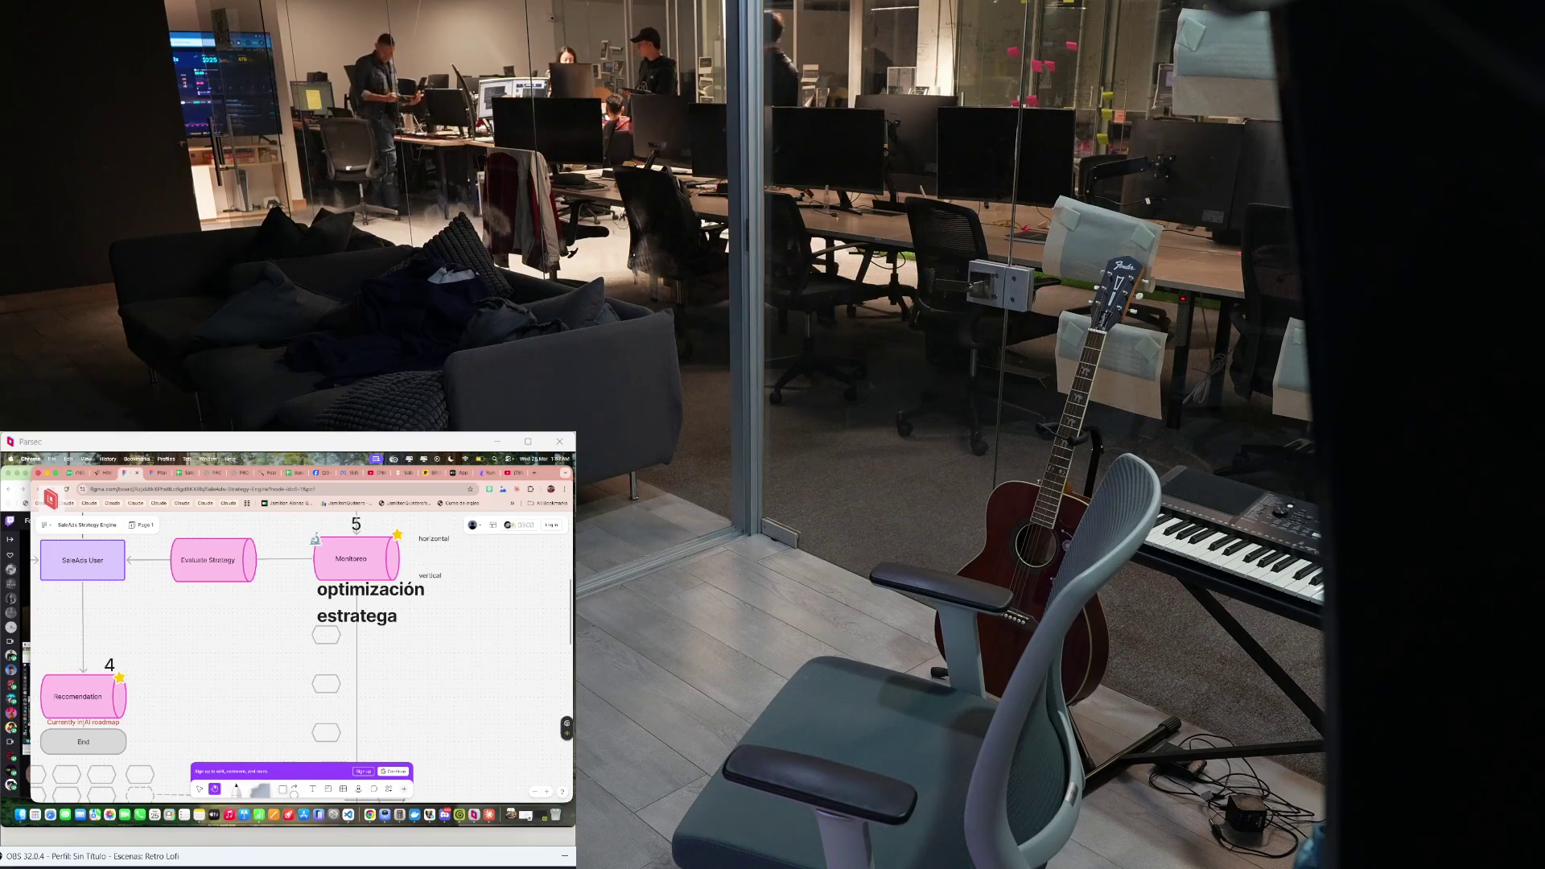
scroll(302, 652, "down", 3)
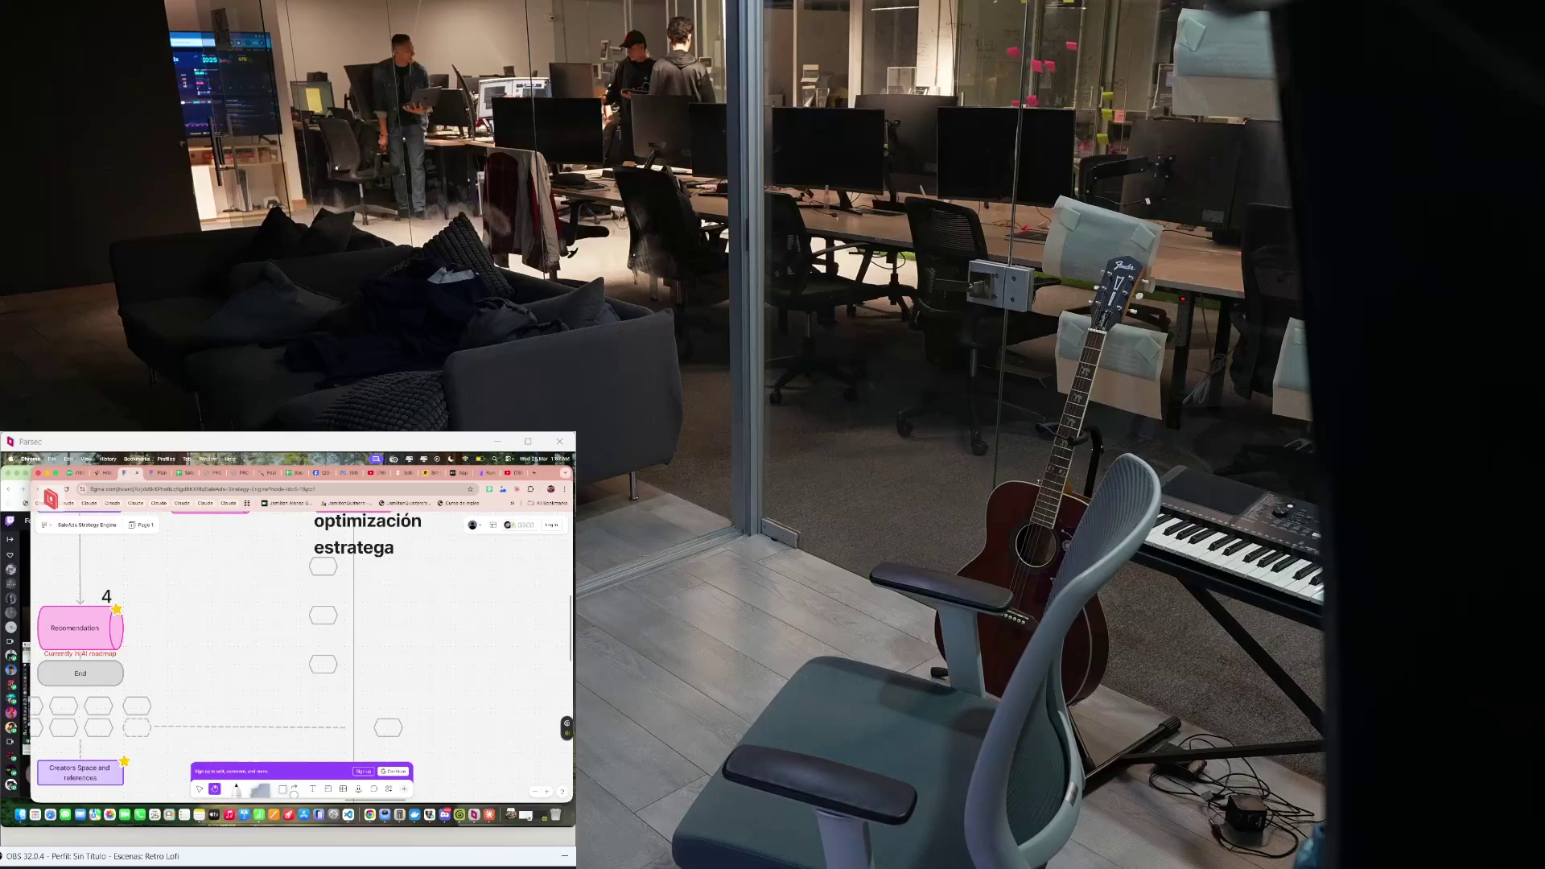